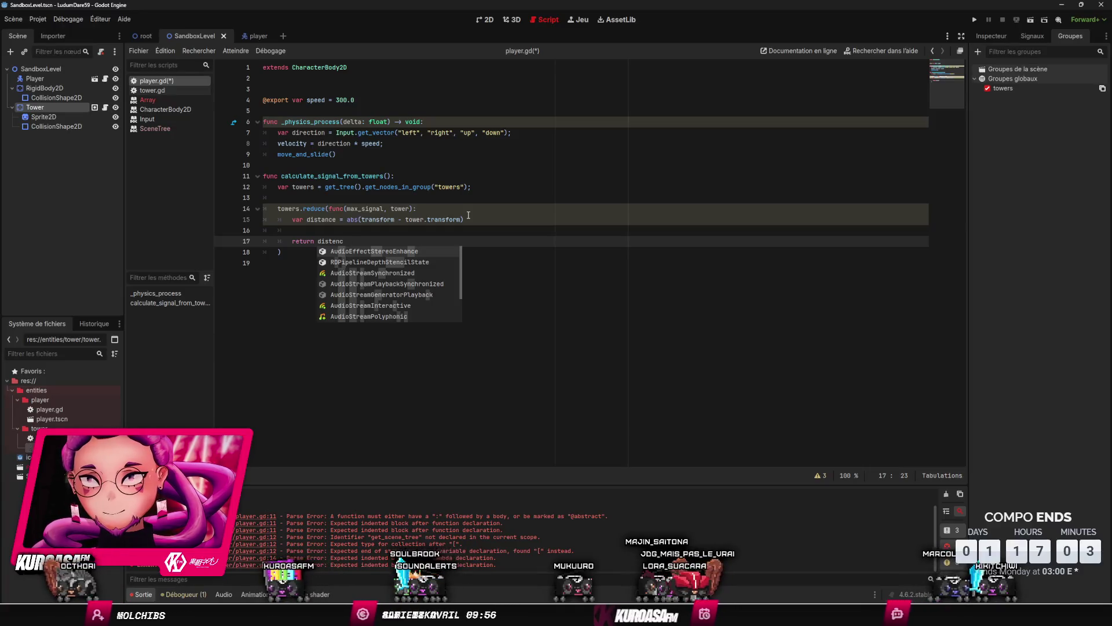
Step: Write 'distance > max_signal ? distance : max_signal' as line 17's return expression and save player.gd
text(distance)
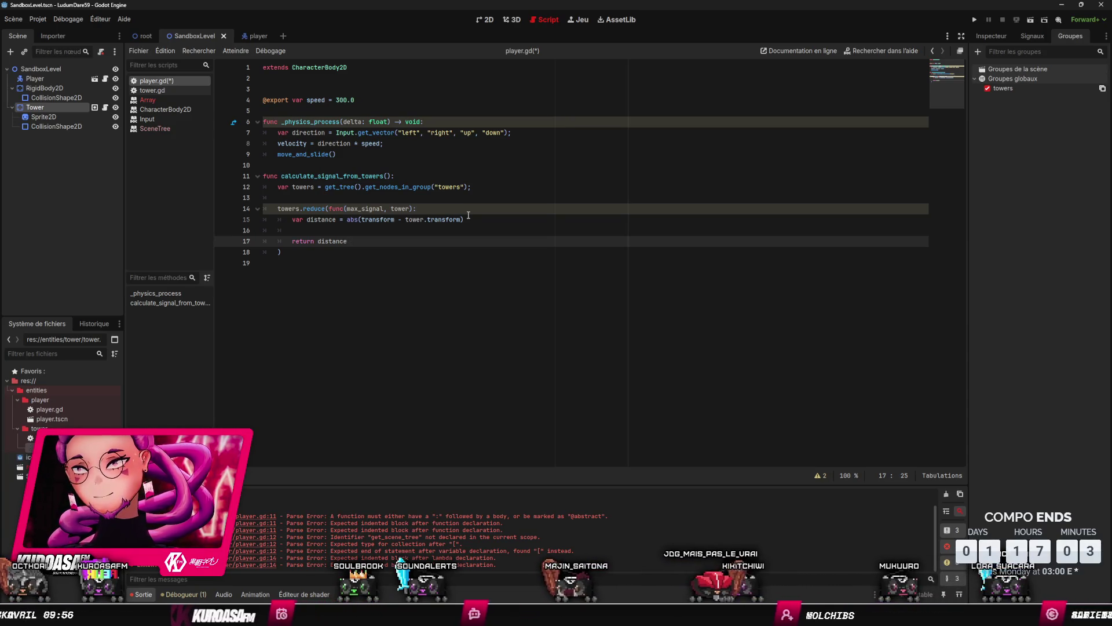
text(>)
key(BackSpace)
text(< )
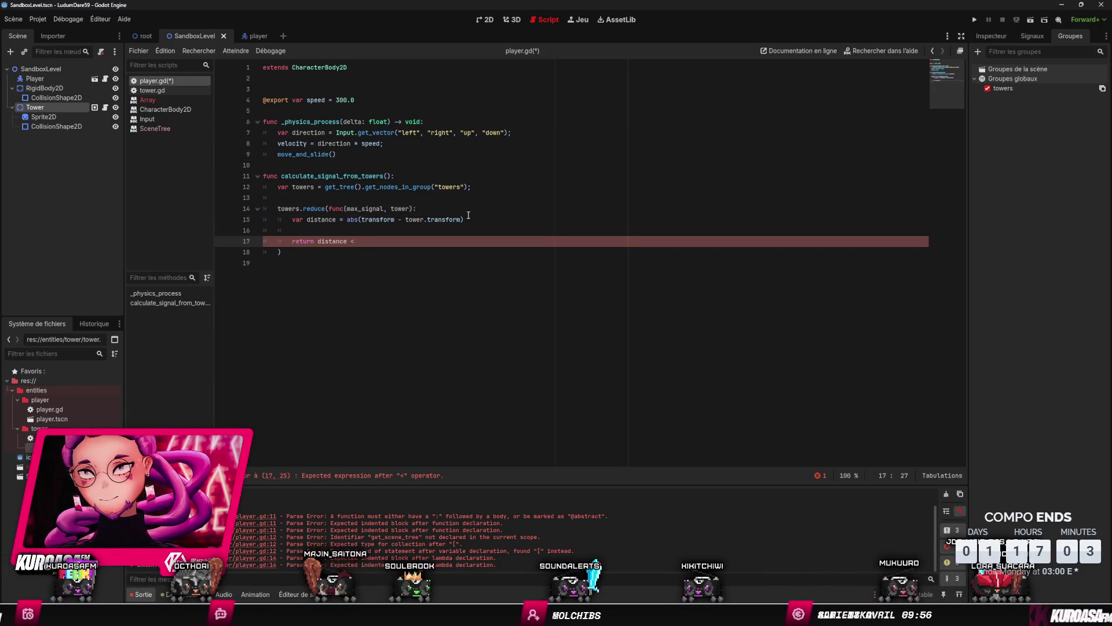
key(BackSpace)
key(BackSpace)
text(> max)
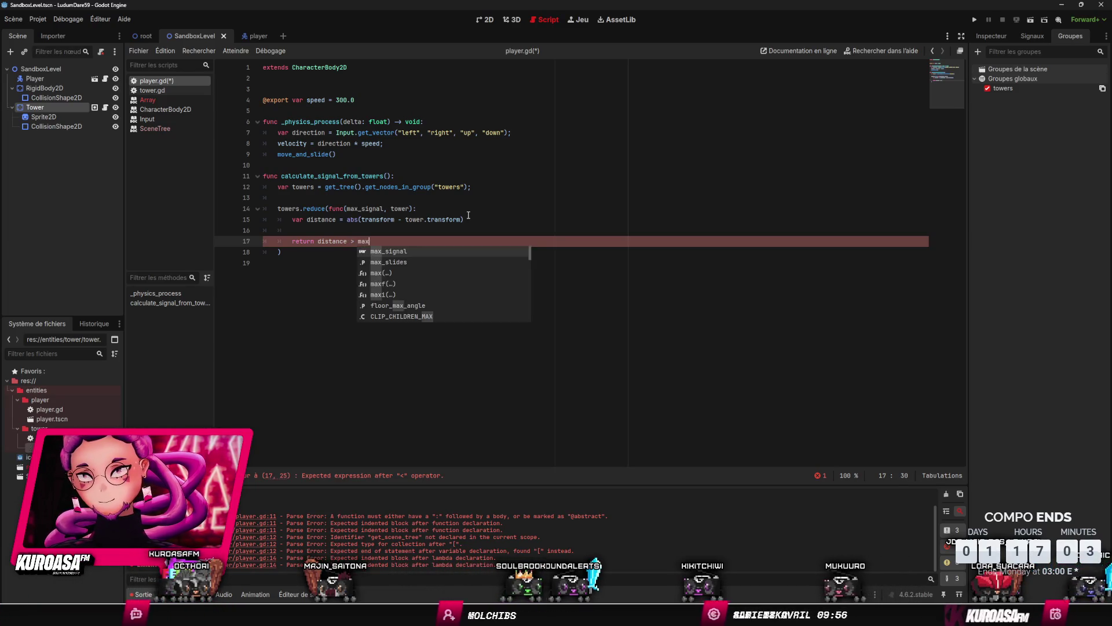
key(Return)
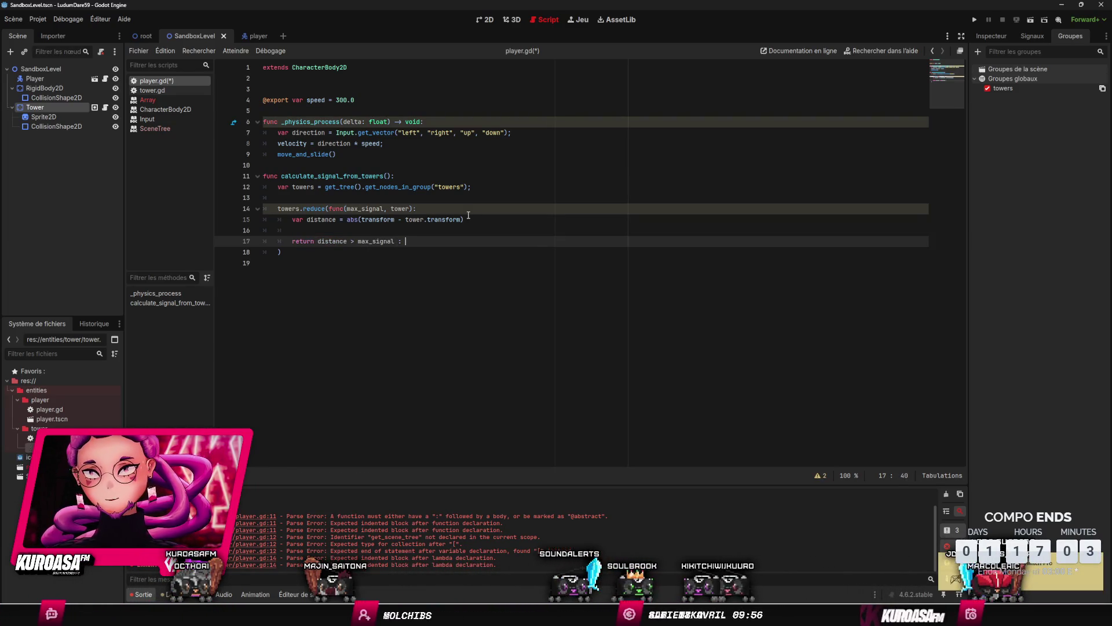
key(BackSpace)
text(? )
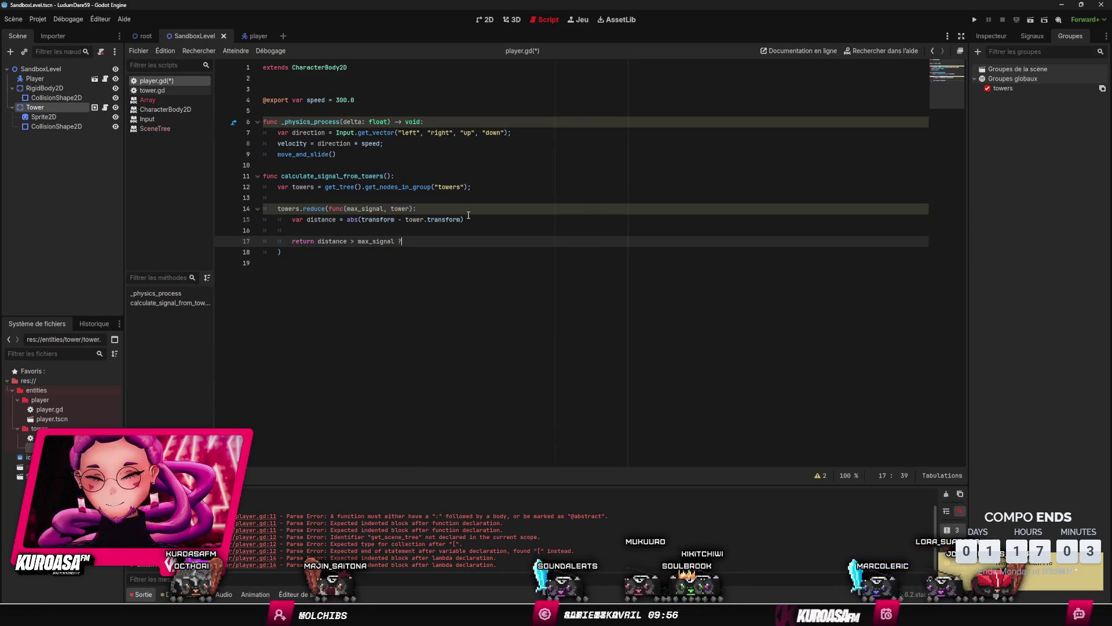
text(dita)
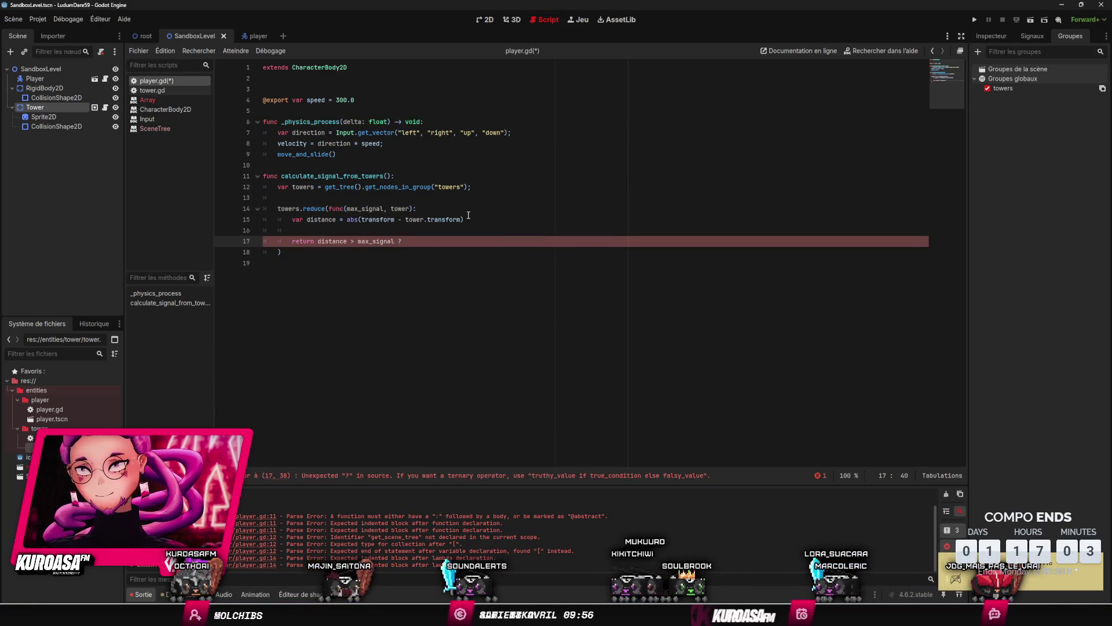
key(Return)
text(: m)
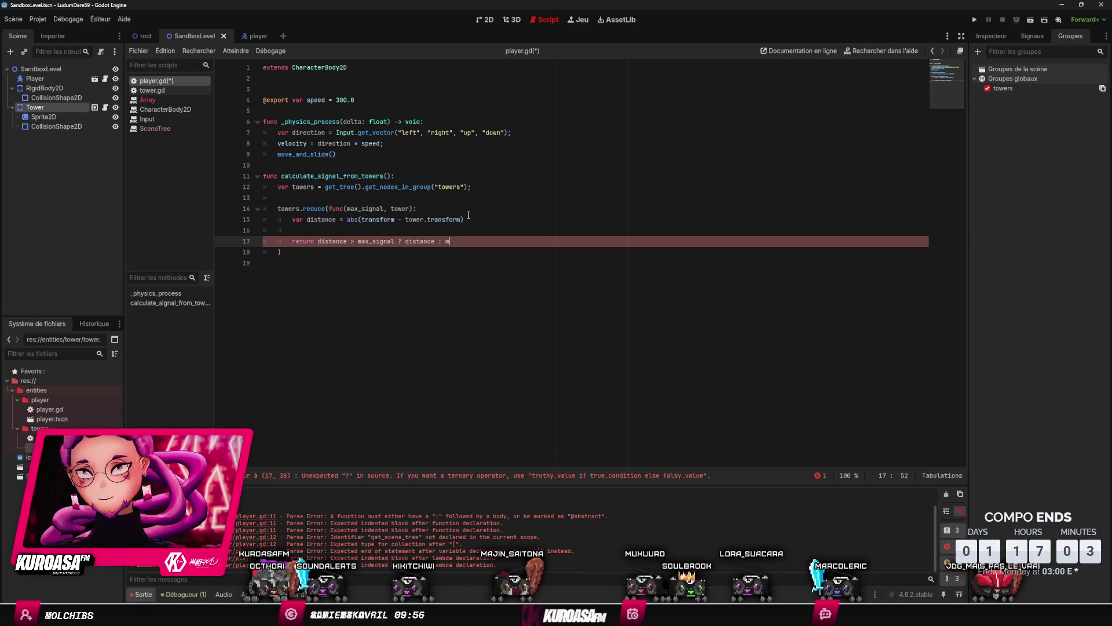
text(ax_signal)
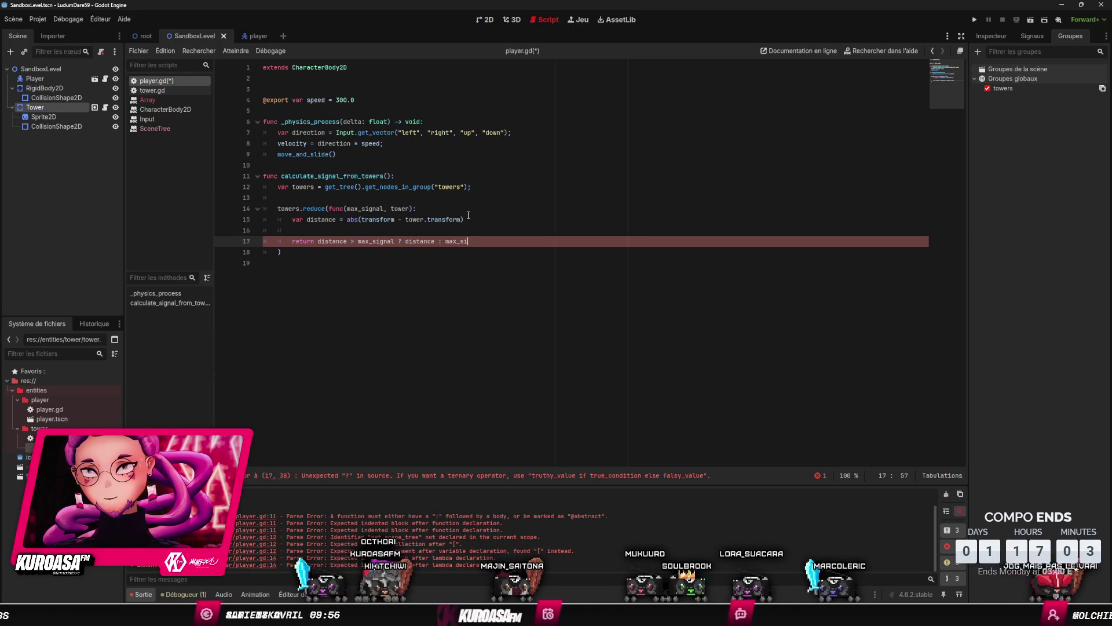
key(ctrl+s)
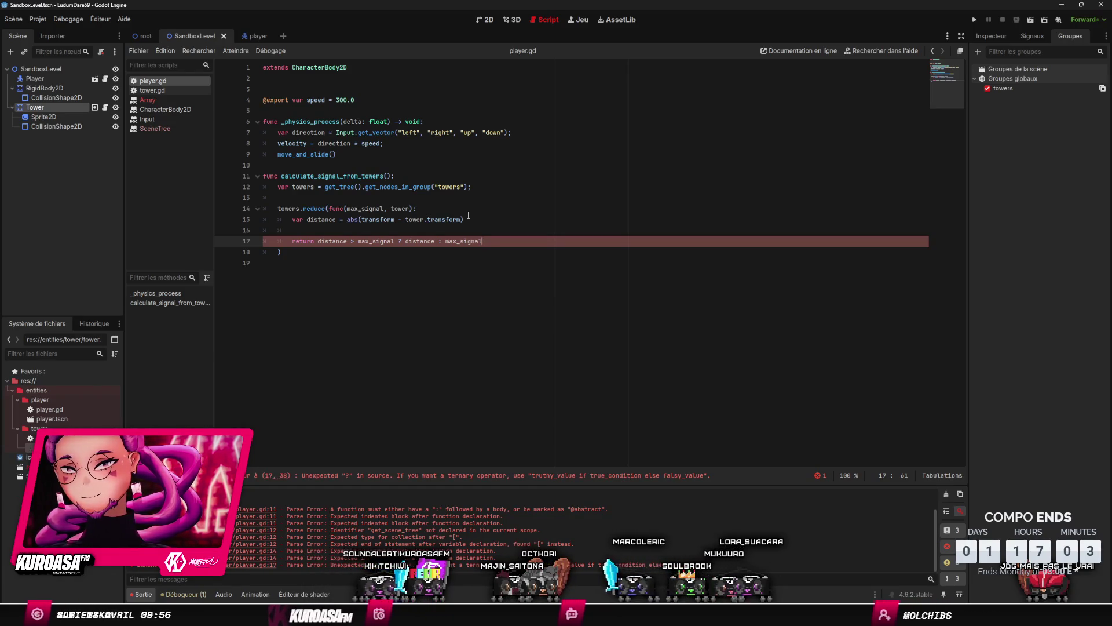
click(394, 241)
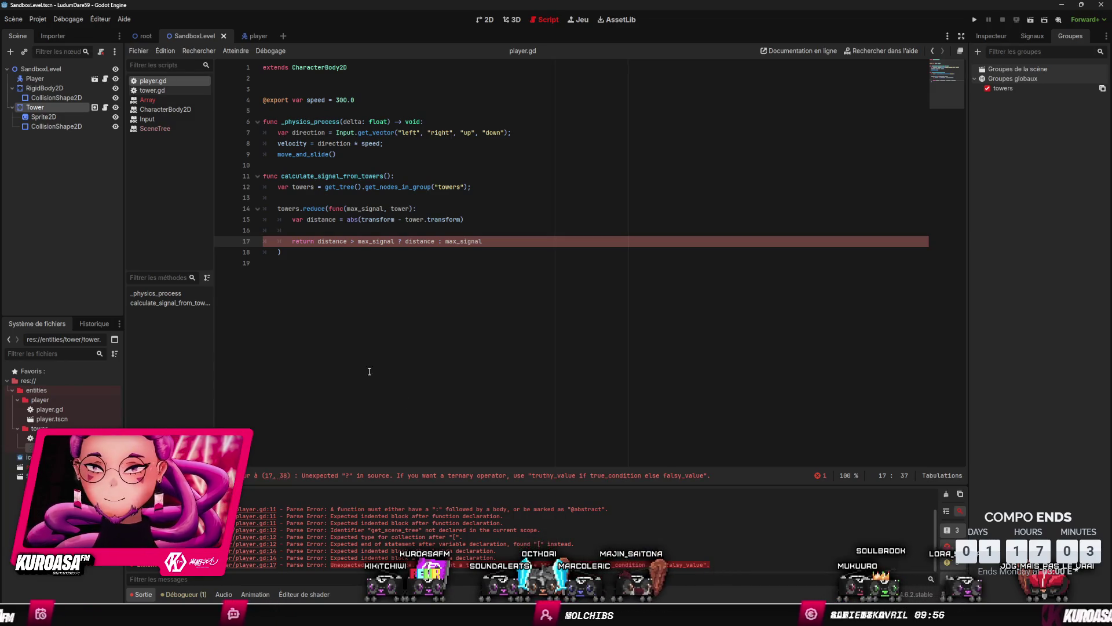
key(Right)
key(Right)
Step: Replace the '?' on line 17 with 'if' and clear the leftover comparison
key(BackSpace)
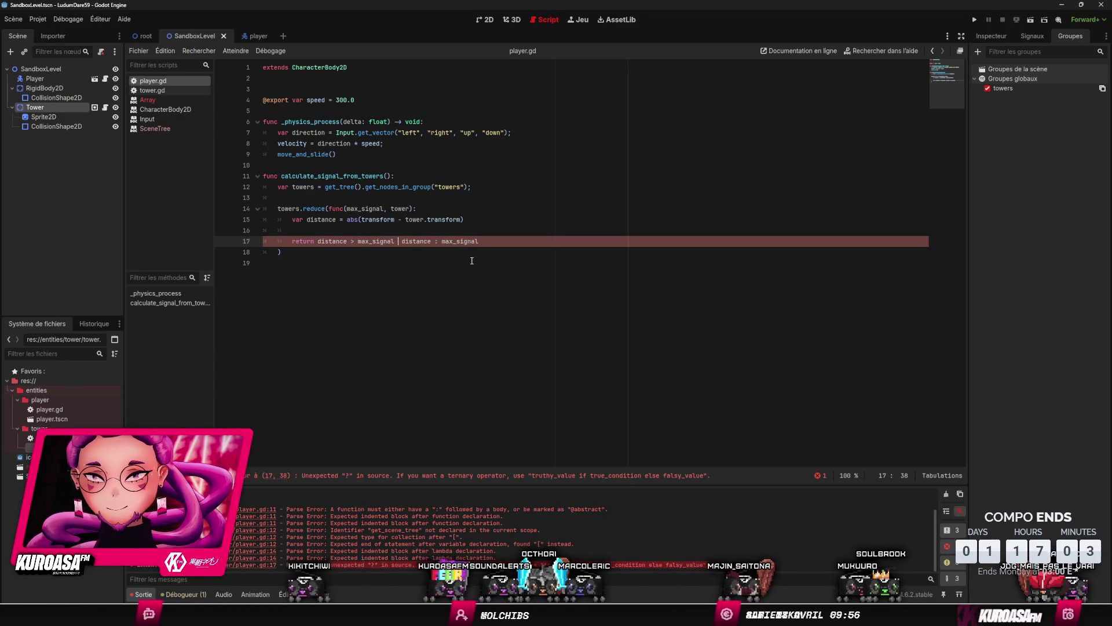
text(if)
key(Right)
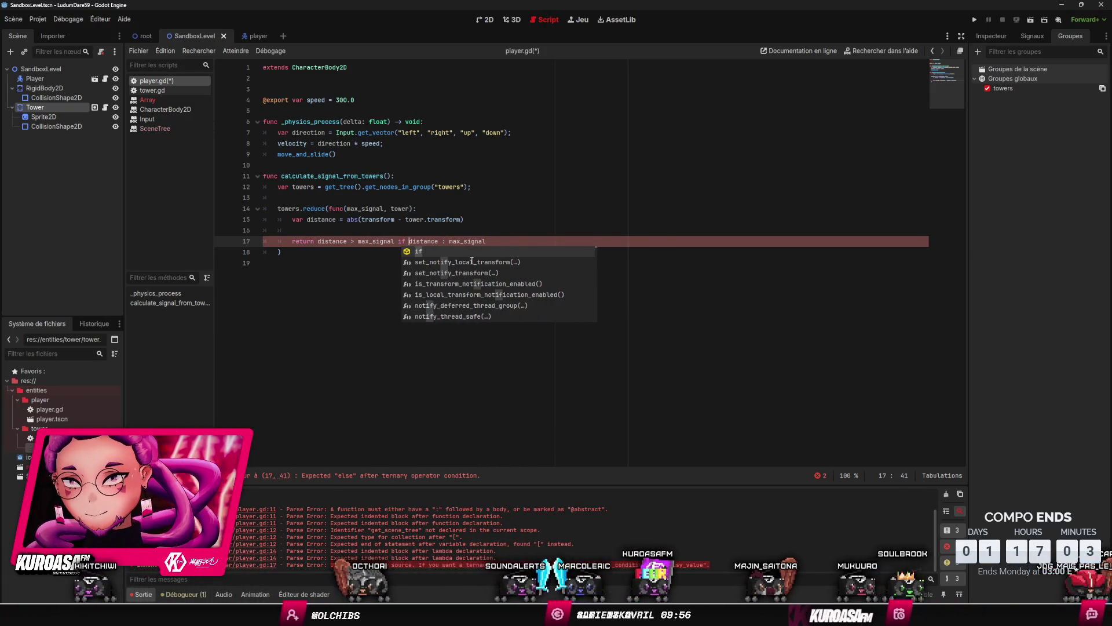
key(ctrl+Right)
key(ctrl+BackSpace)
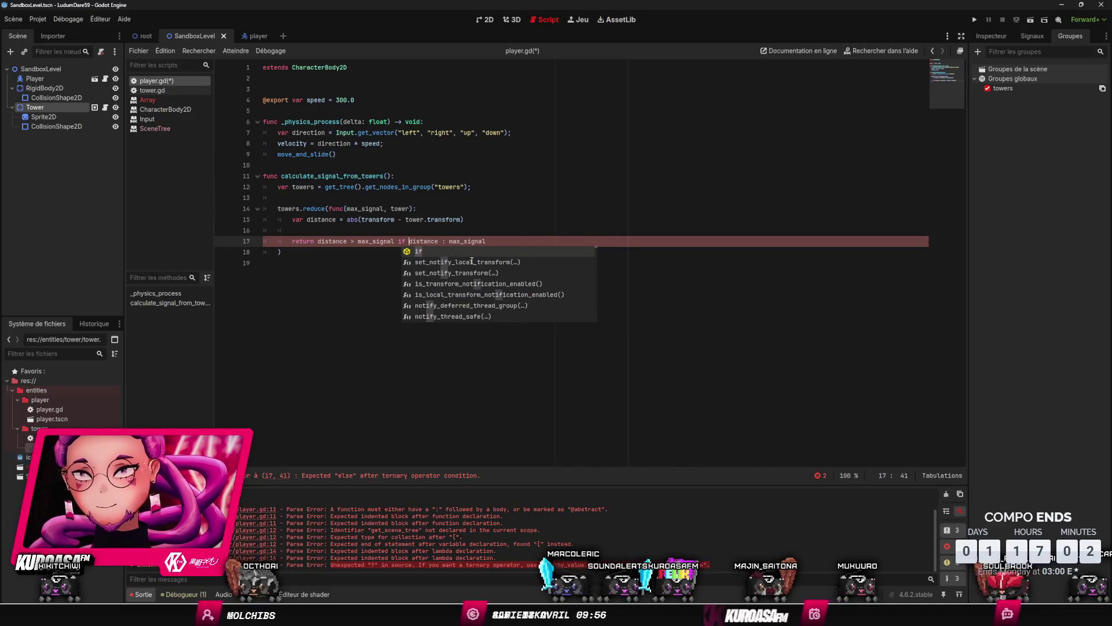
key(ctrl+Left)
key(ctrl+Left)
key(ctrl+Delete)
key(BackSpace)
key(BackSpace)
key(BackSpace)
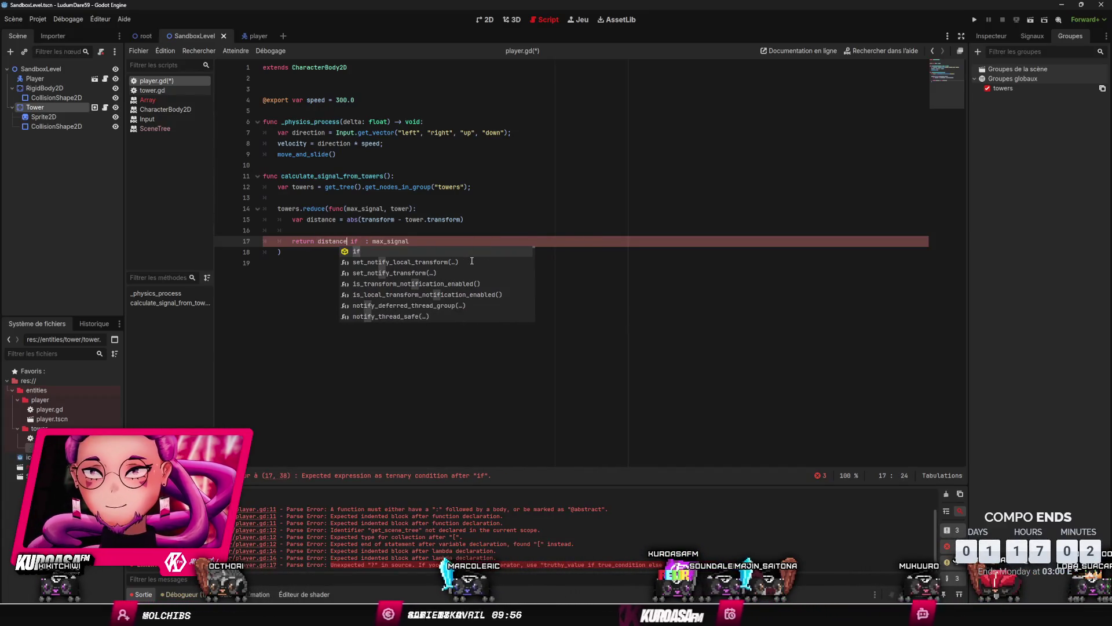
key(Right)
key(Right)
key(Right)
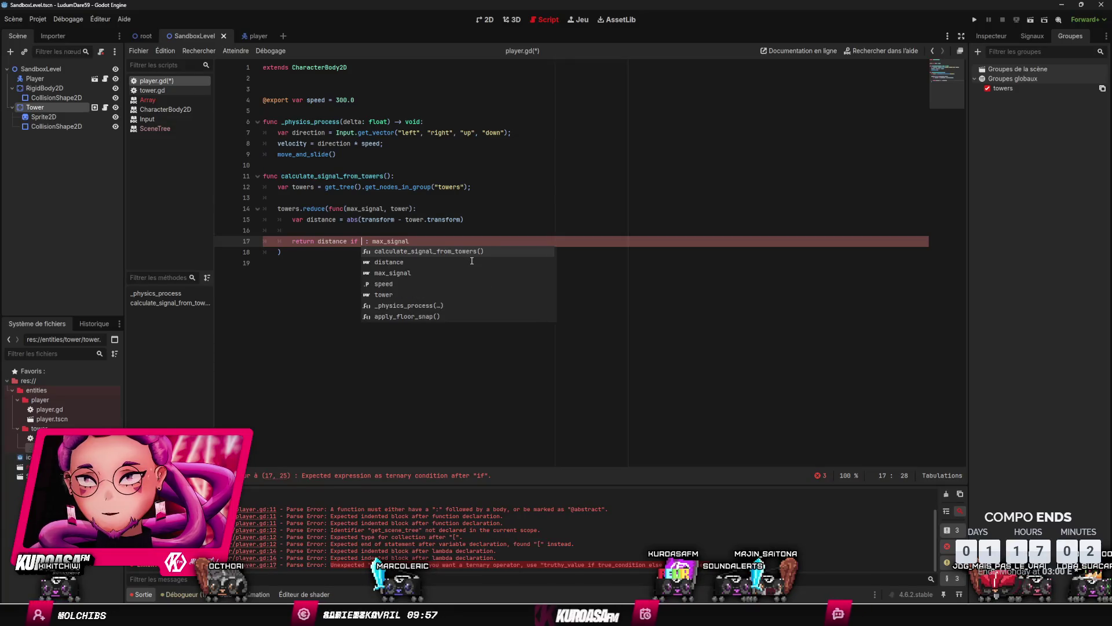
Step: Complete line 17 as 'distance if distance > max_signal else max_signal' and save
text(distance )
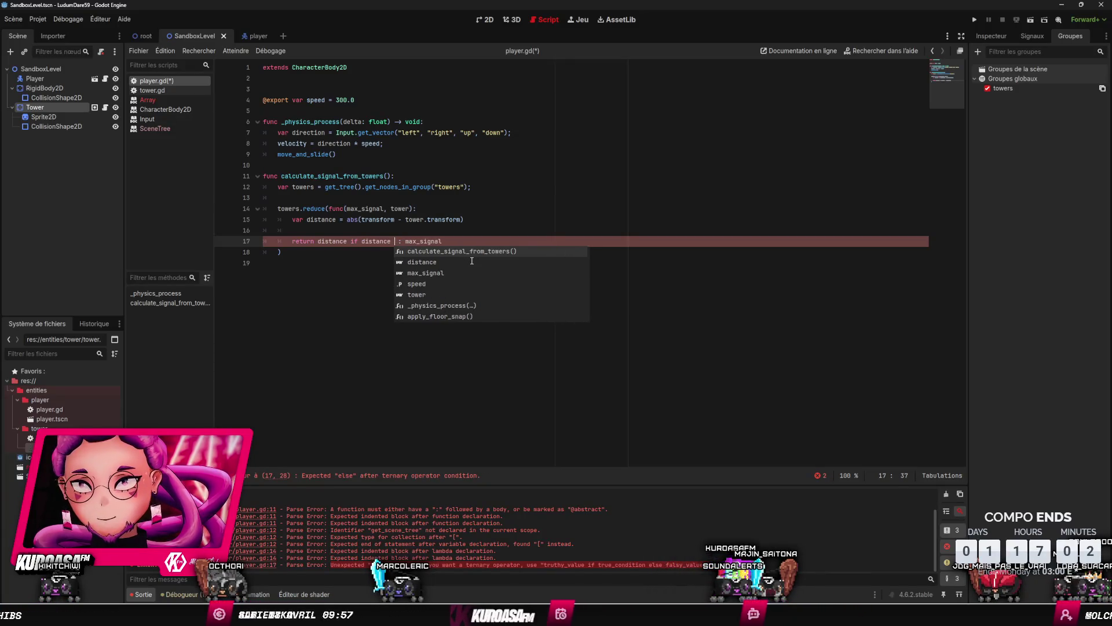
text(> max)
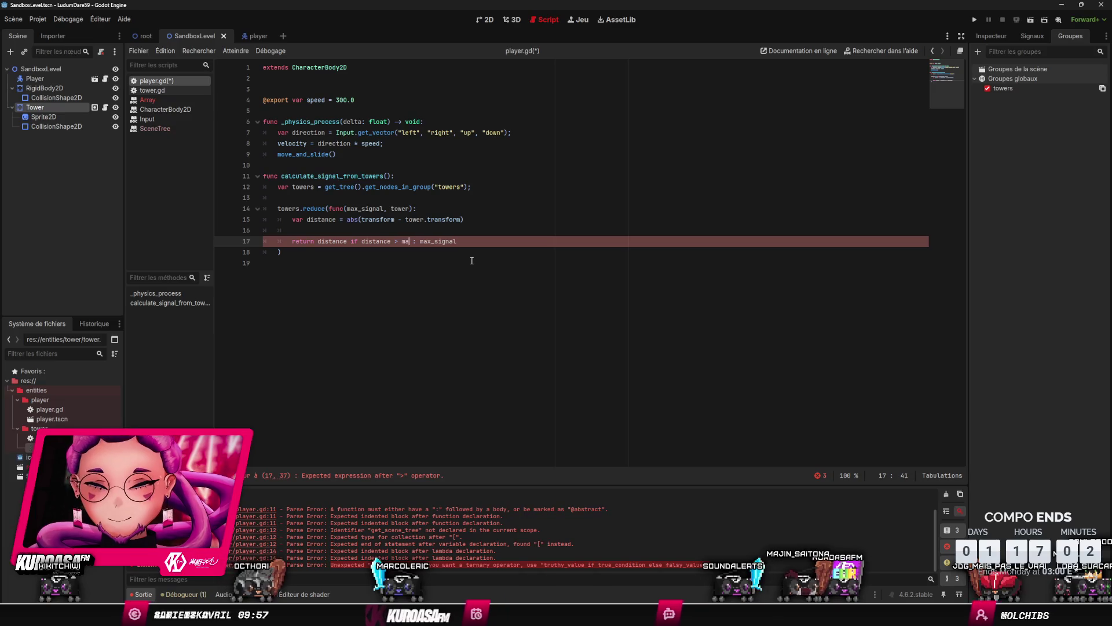
text(_signal)
key(Delete)
key(Delete)
text(els)
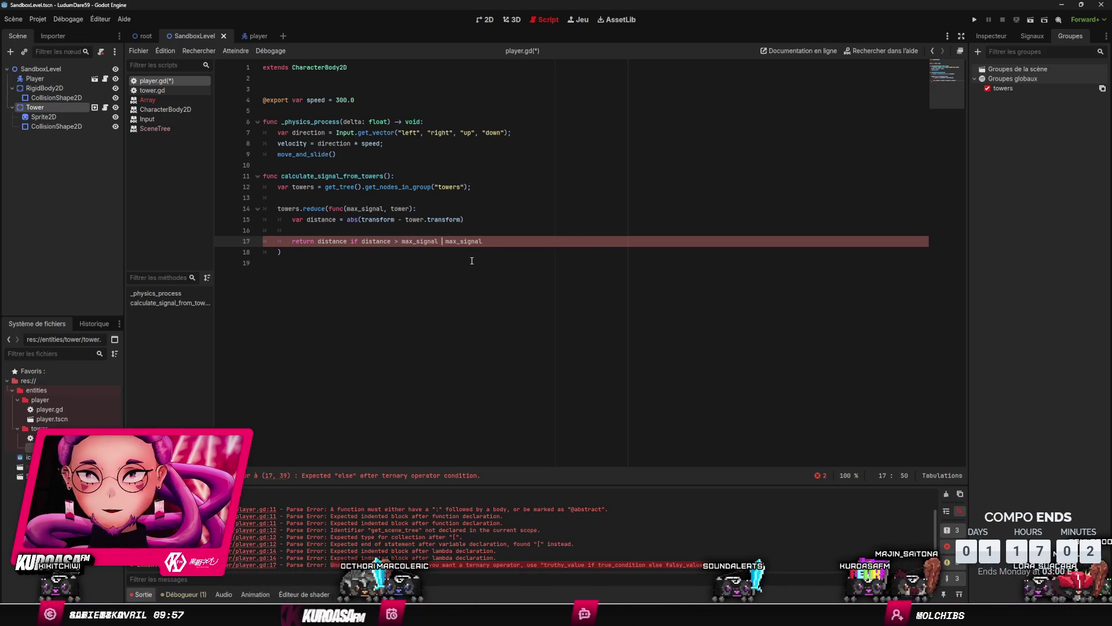
text(e)
key(ctrl+s)
click(532, 211)
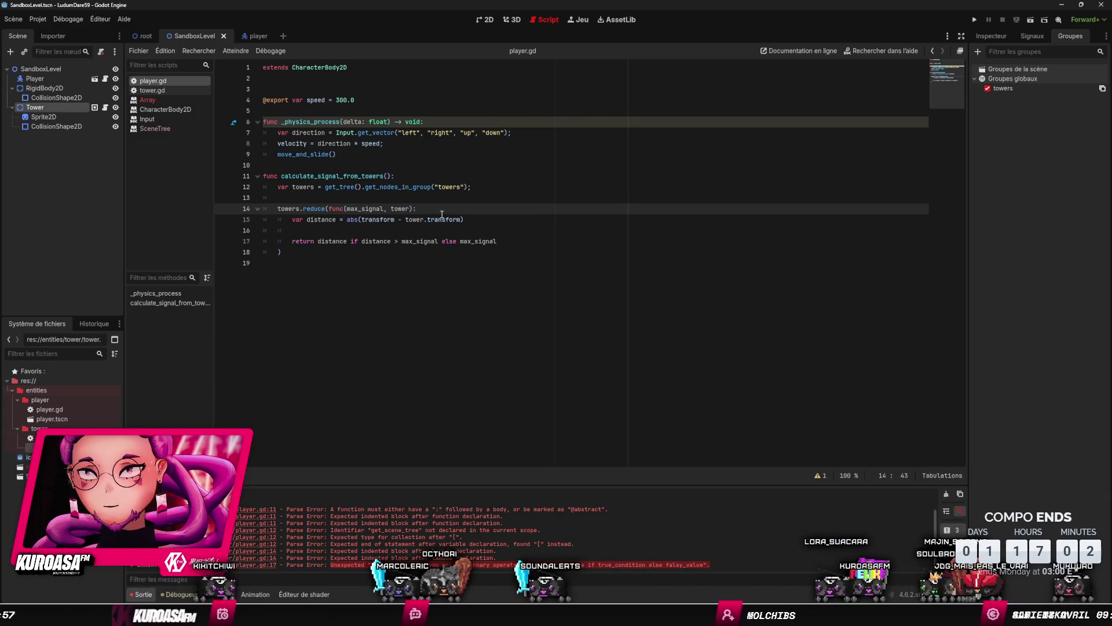
click(380, 176)
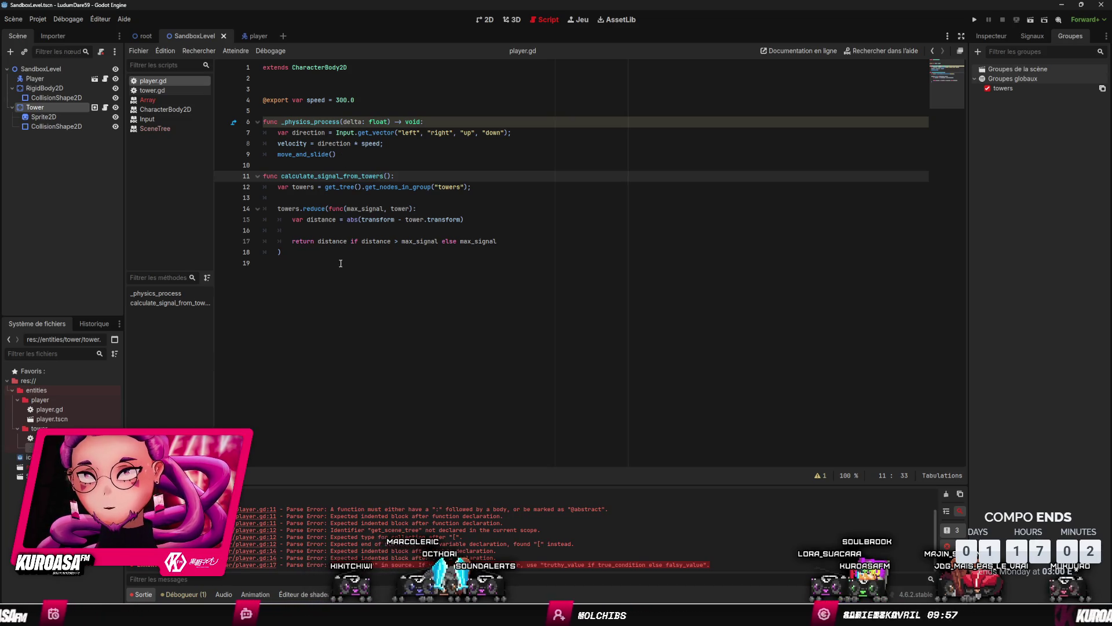
Step: Remove a stray 'v' accidentally typed before the towers line
click(358, 209)
click(359, 197)
key(Down)
text(v)
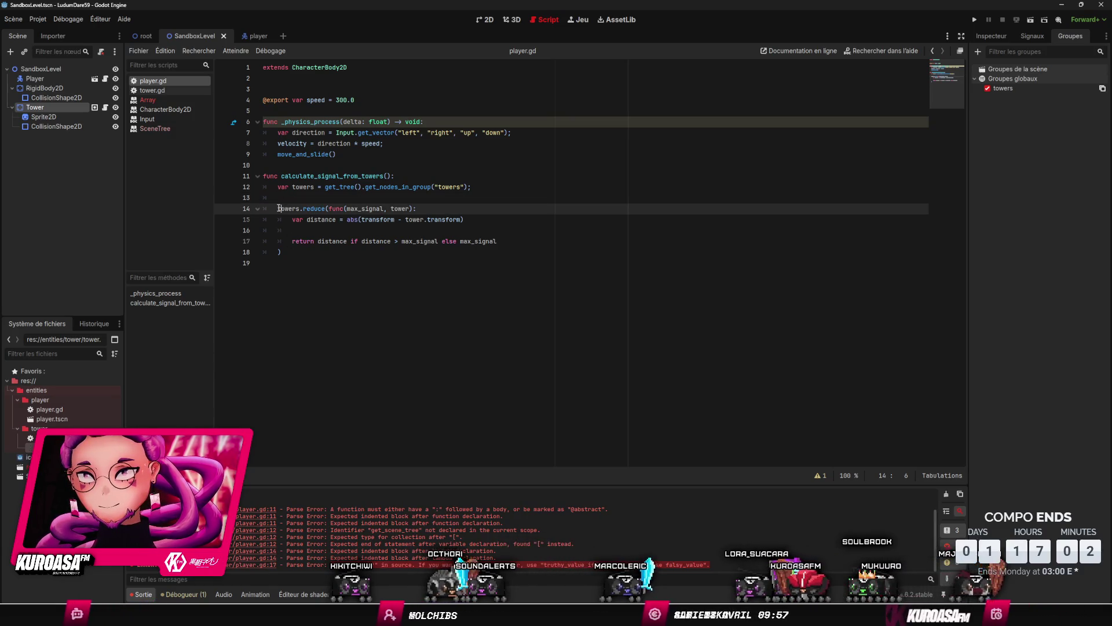
key(BackSpace)
Step: Add a 'signal: float;' line below the exported speed variable and save
click(379, 101)
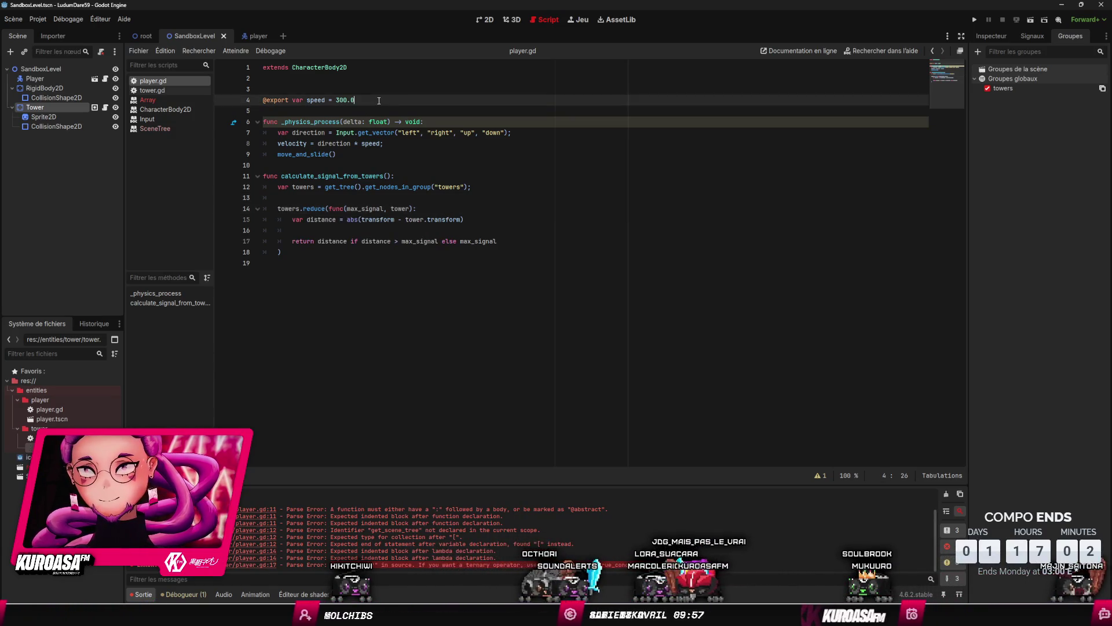
key(Return)
key(Return)
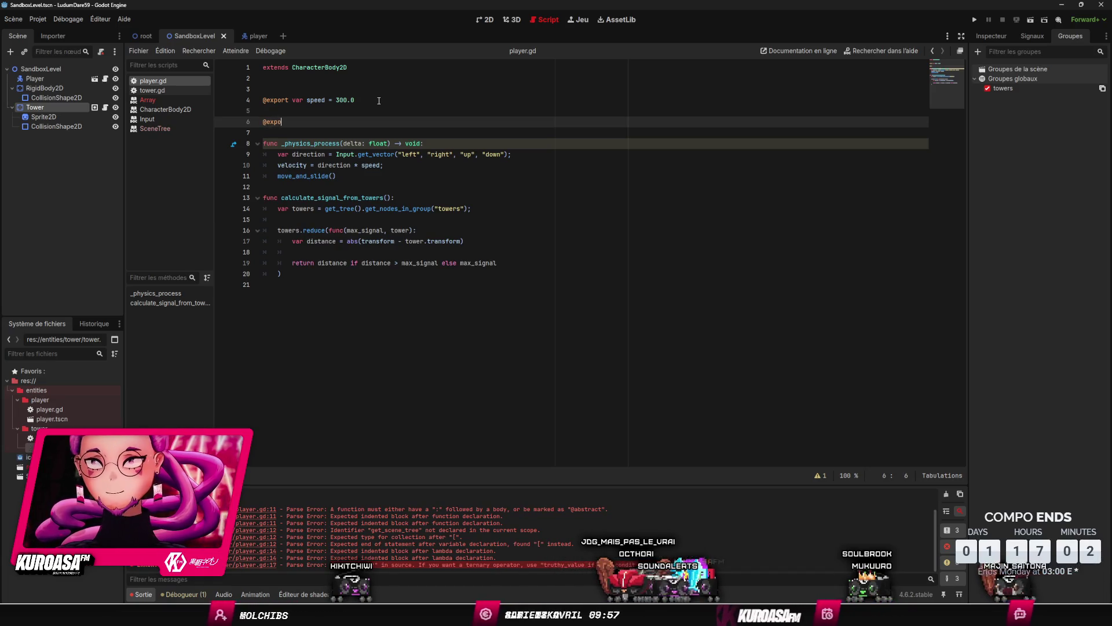
text(rt signal)
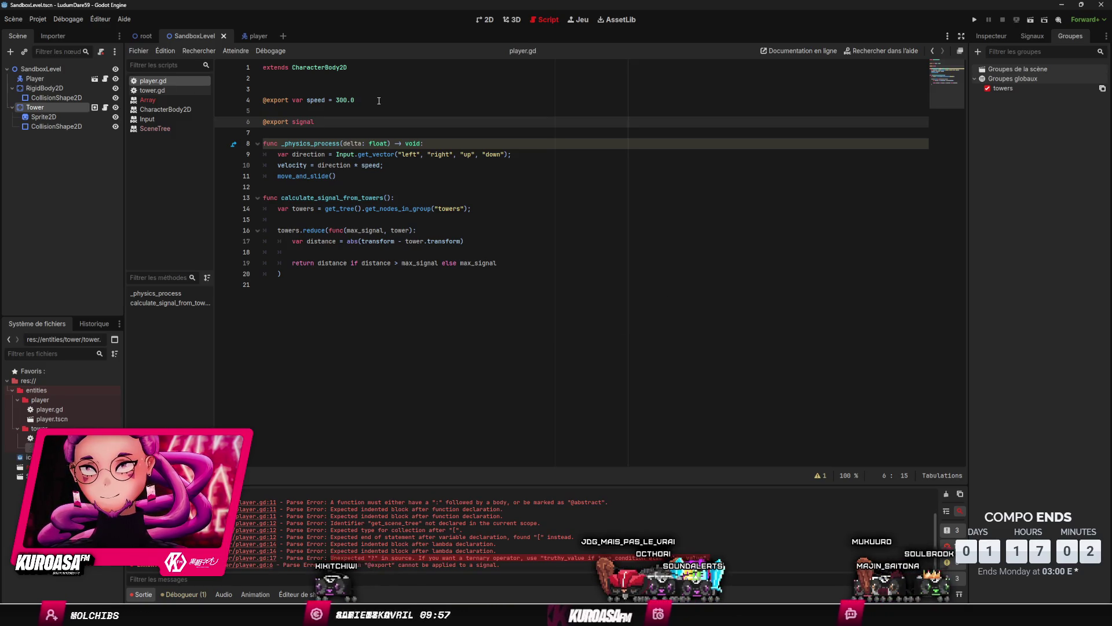
text(: )
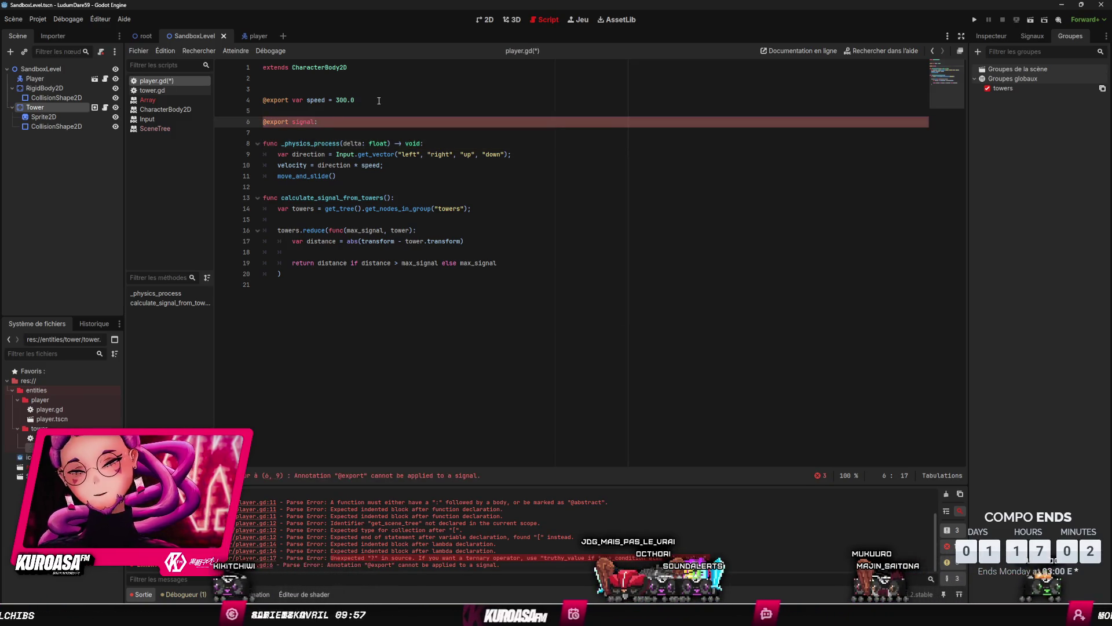
text(float;)
key(ctrl+s)
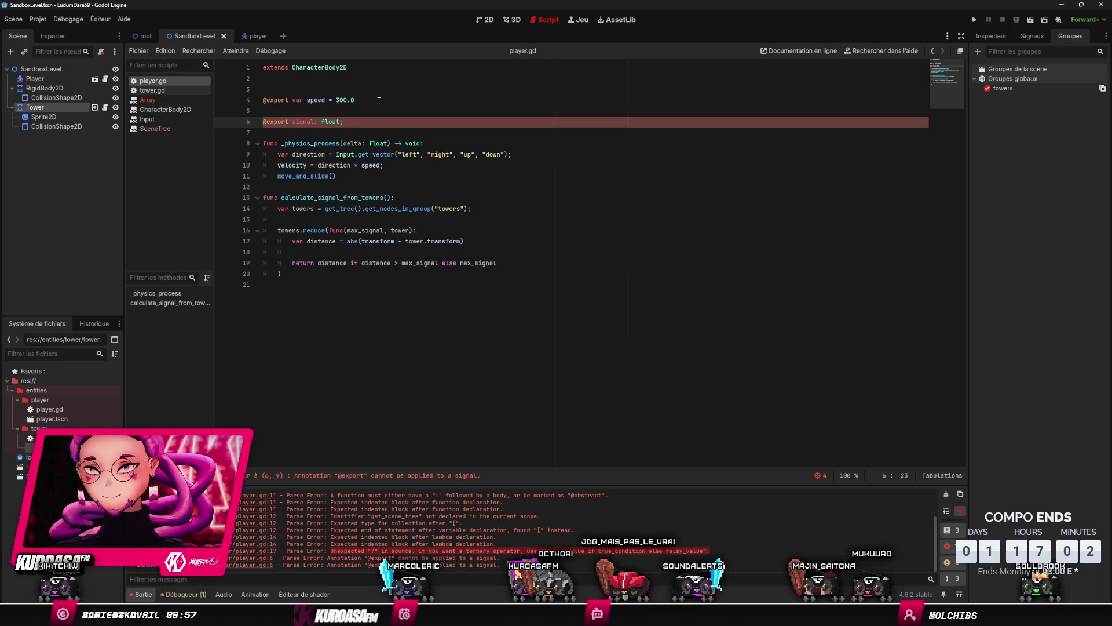
key(ctrl+Left)
key(ctrl+Left)
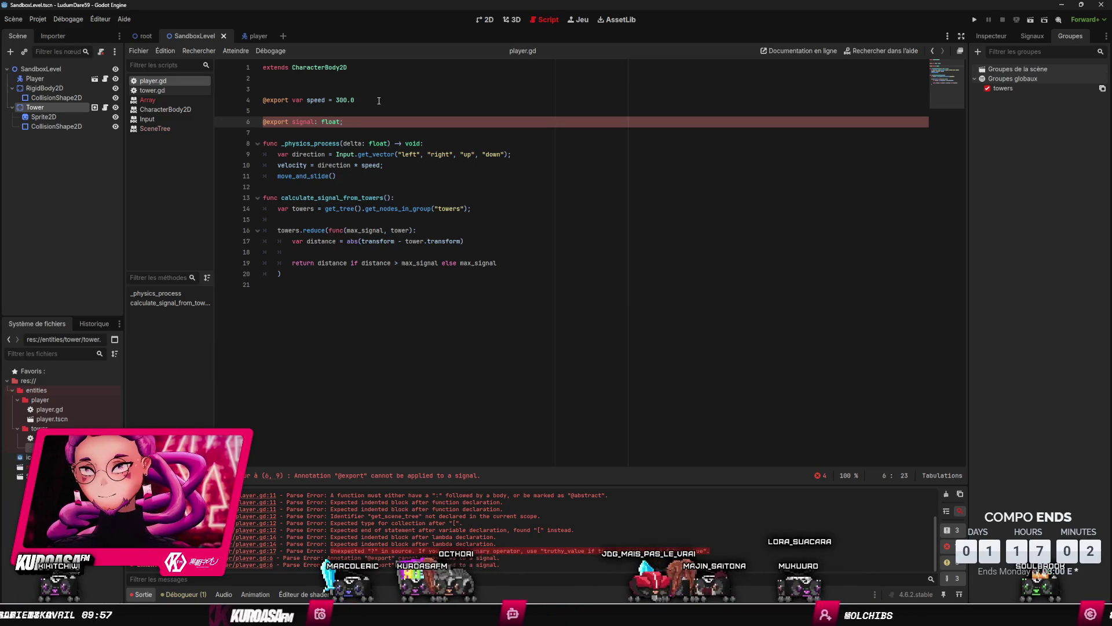
text(var)
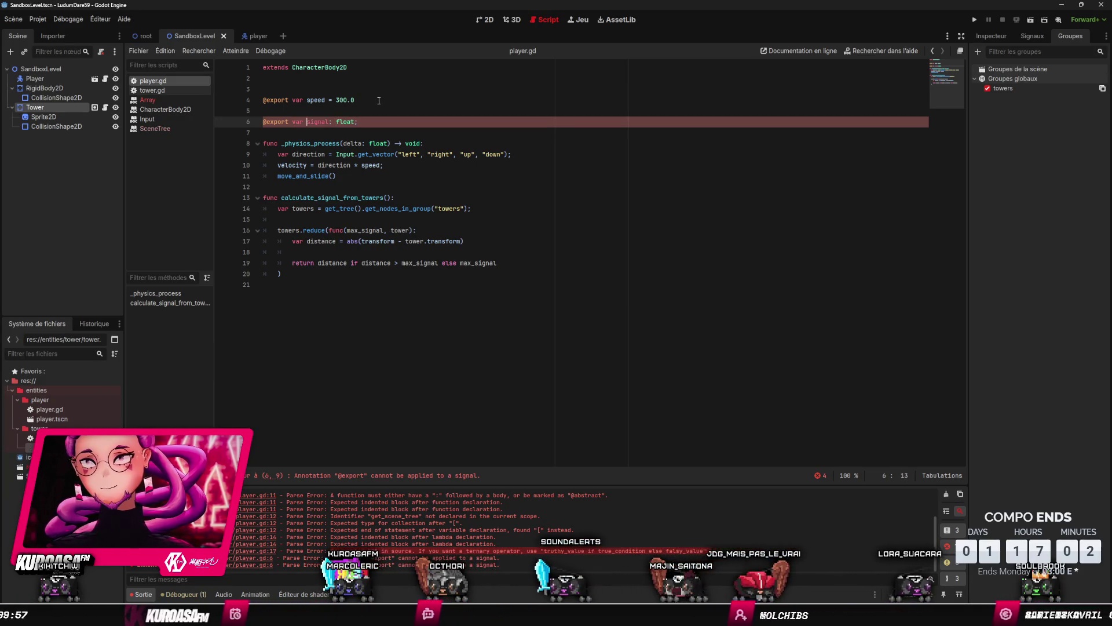
key(ctrl+Right)
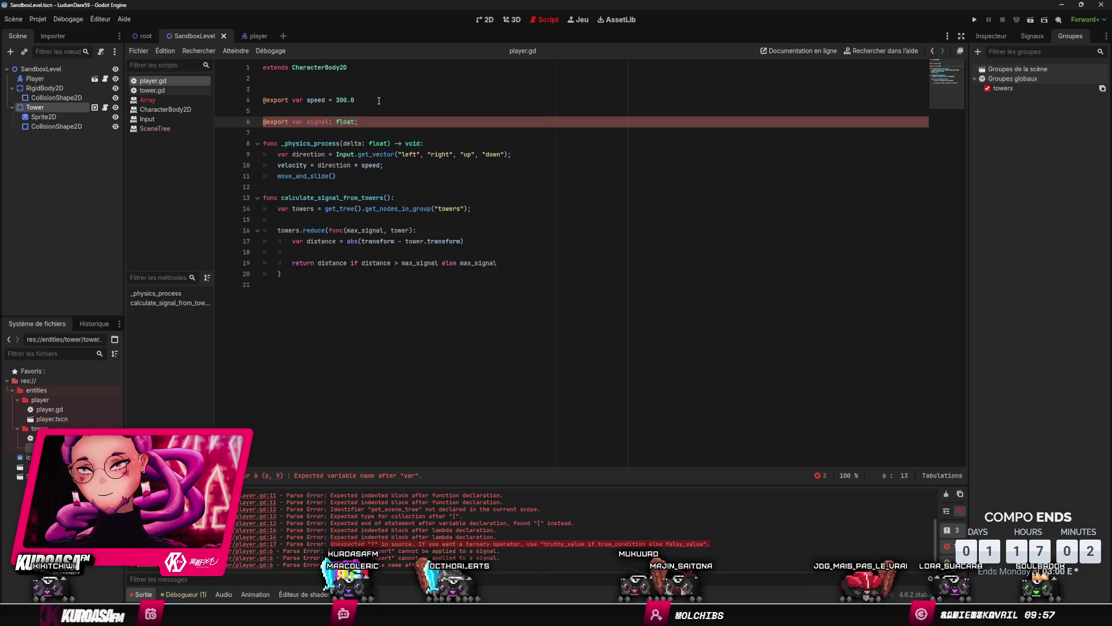
key(Left)
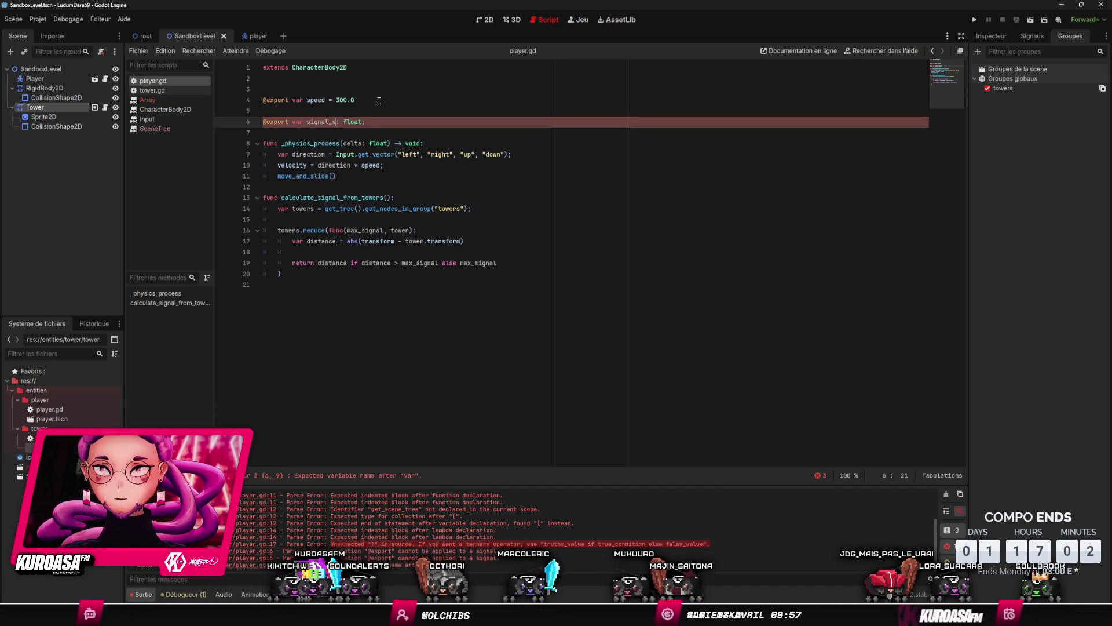
text(trength)
click(407, 101)
click(353, 122)
click(348, 129)
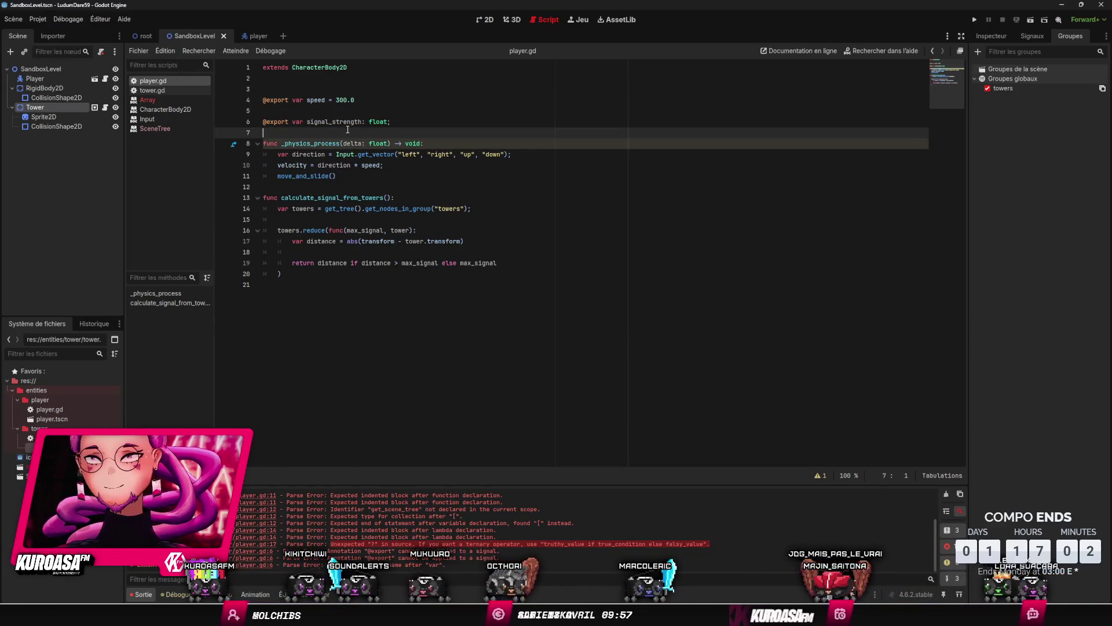
click(383, 114)
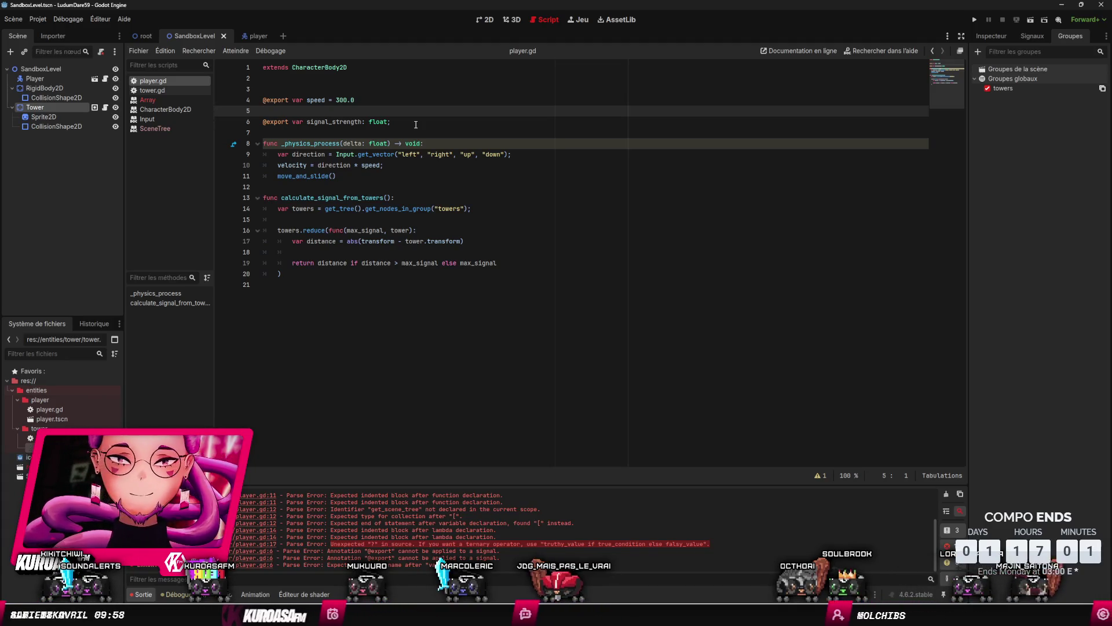
click(426, 123)
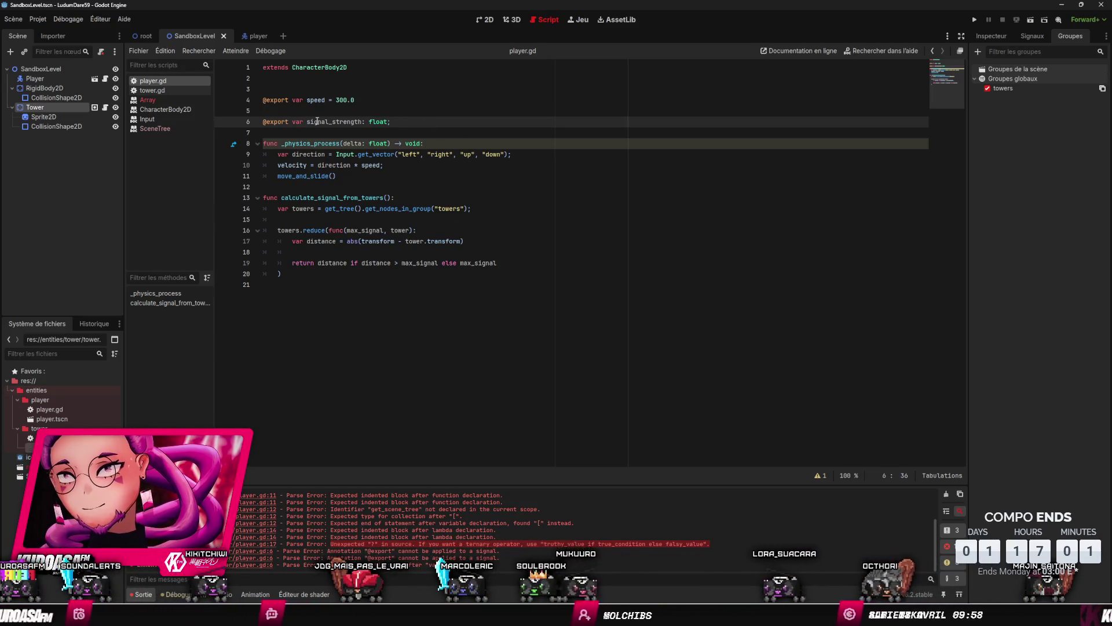
Step: Assign the towers.reduce result to signal_strength on line 16 and save
click(280, 230)
text(sign)
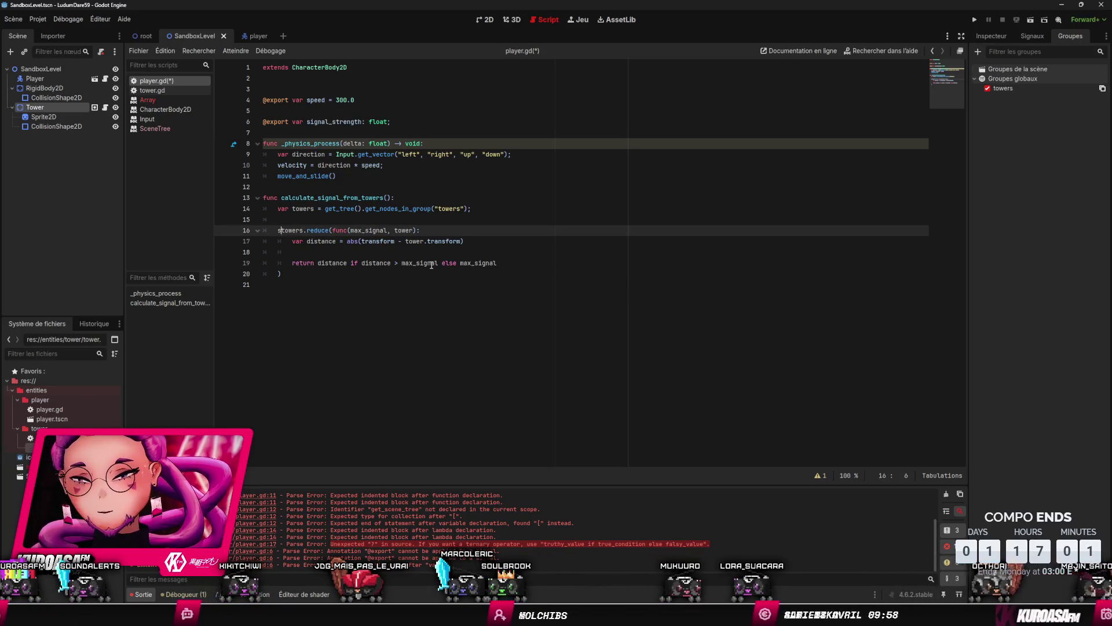
text(al_strength =)
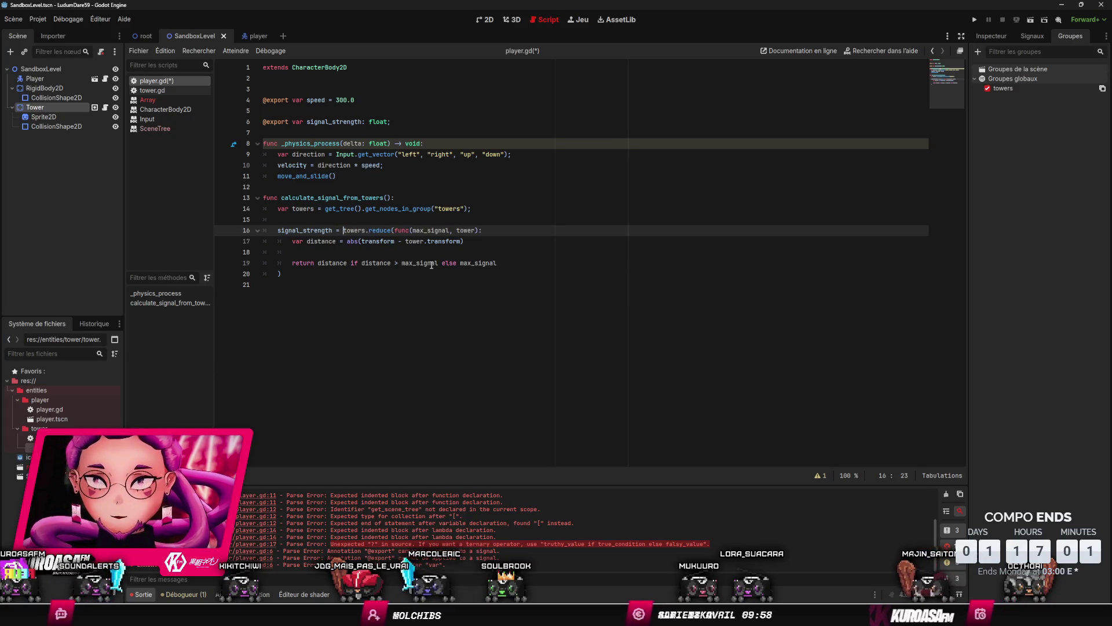
key(ctrl+s)
click(481, 173)
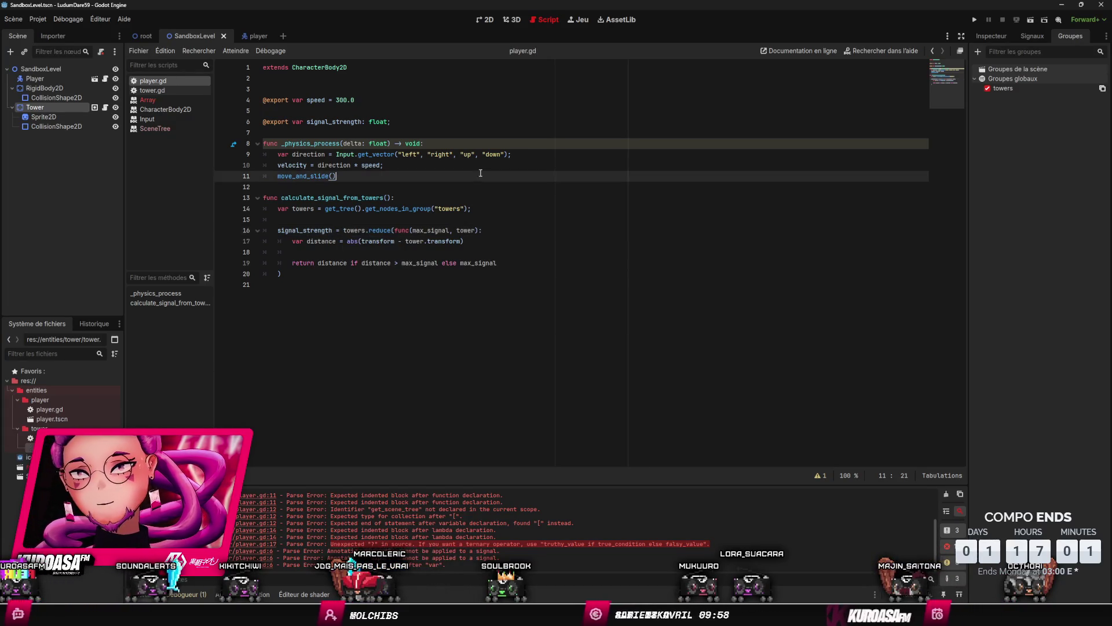
double_click(294, 230)
Step: Add 'calculate_signal_from_towers();' at the top of _physics_process and save
click(445, 144)
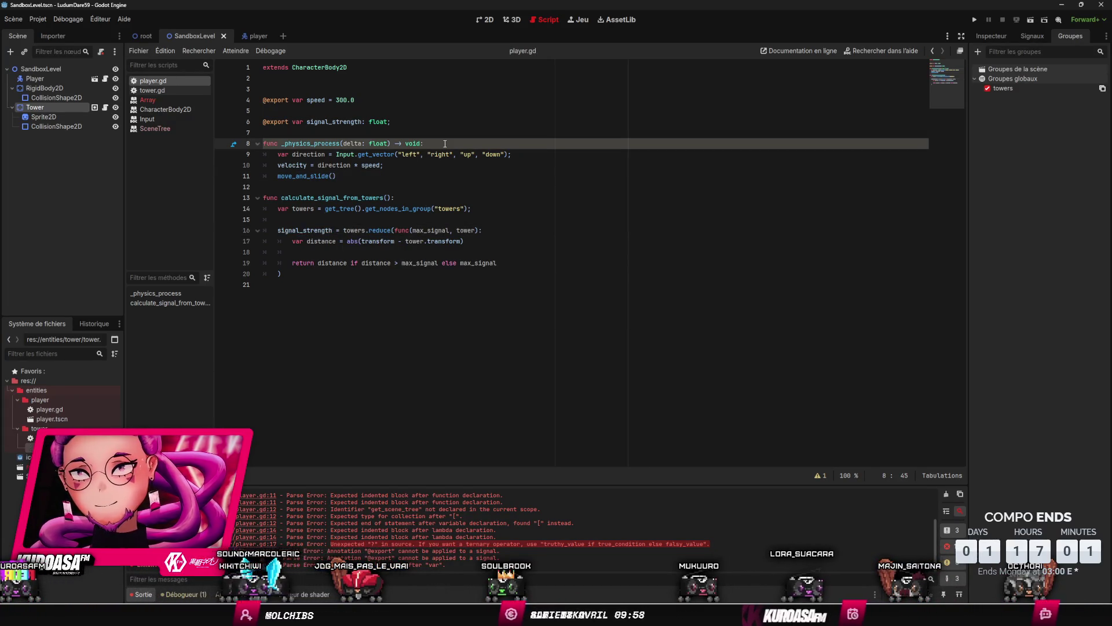
key(Return)
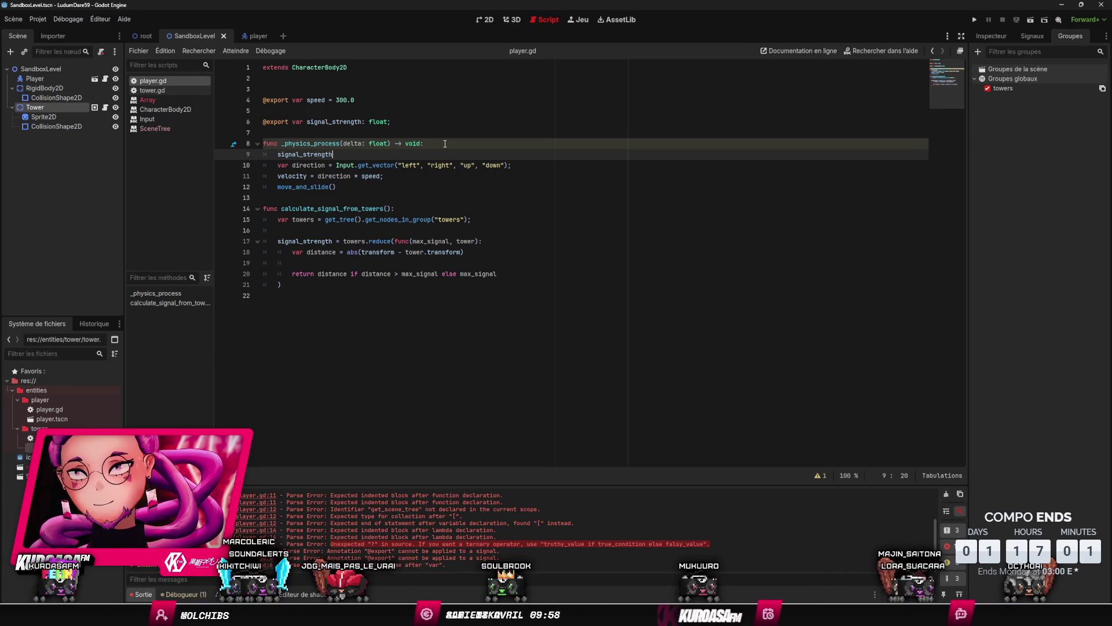
click(379, 210)
click(339, 153)
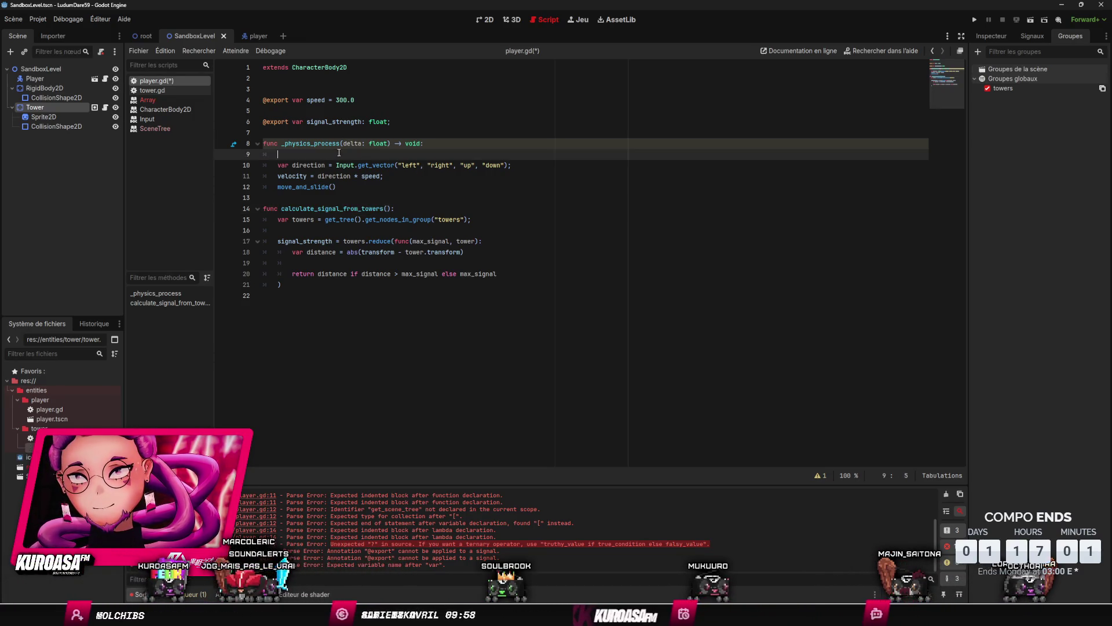
text(calculate_signal_from_towers(()
key(Up)
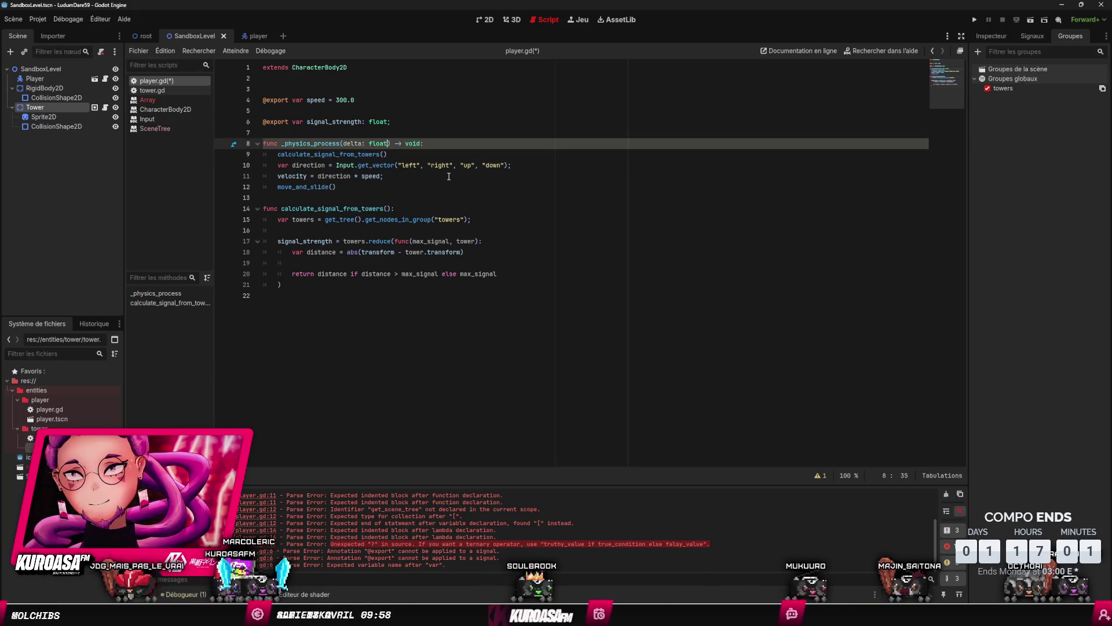
key(Down)
text(;)
key(ctrl+s)
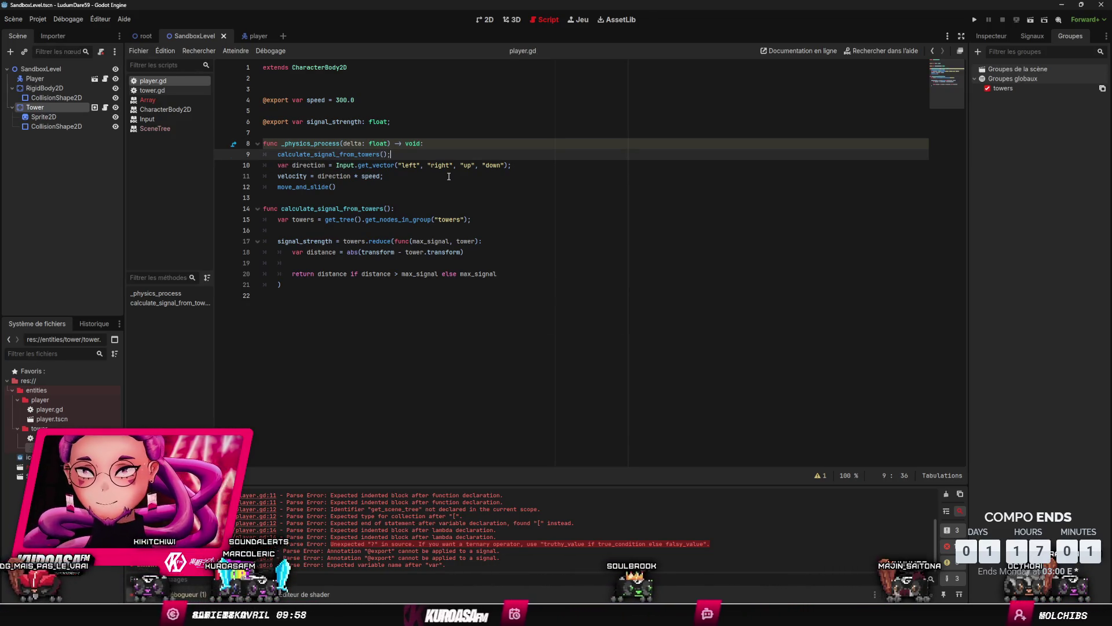
Step: Run the project, then stop it after it breaks on line 17
click(420, 104)
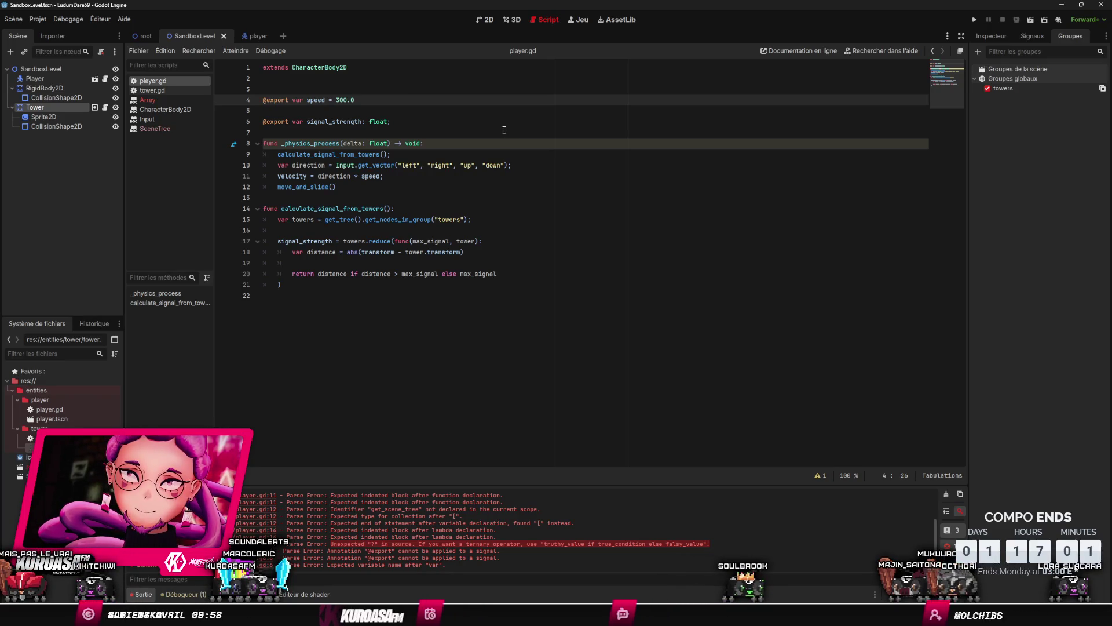
click(975, 21)
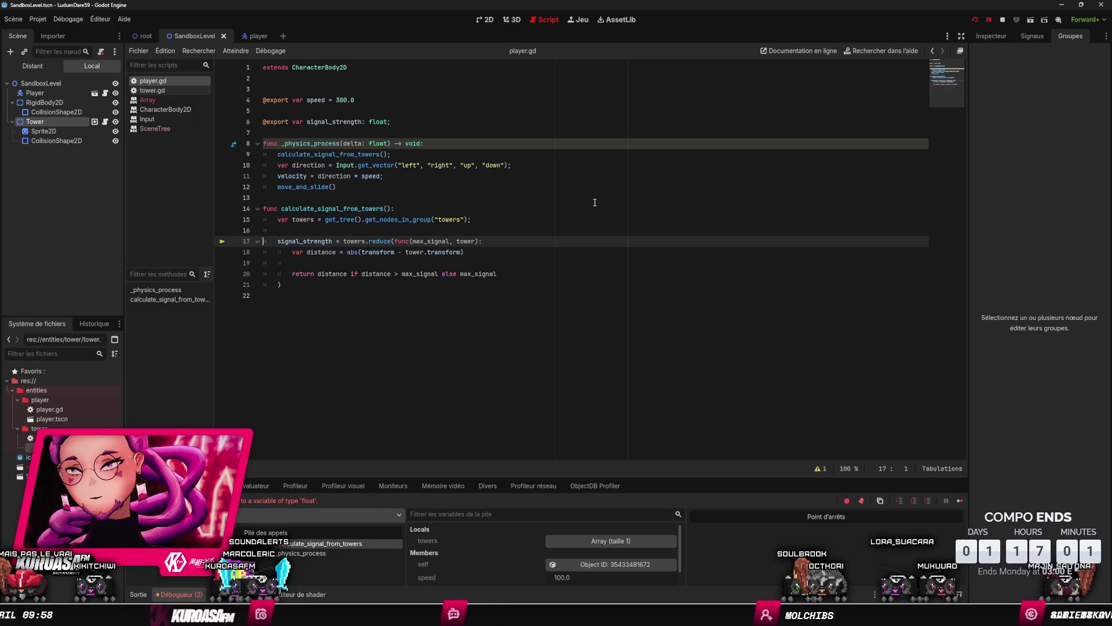
click(1003, 20)
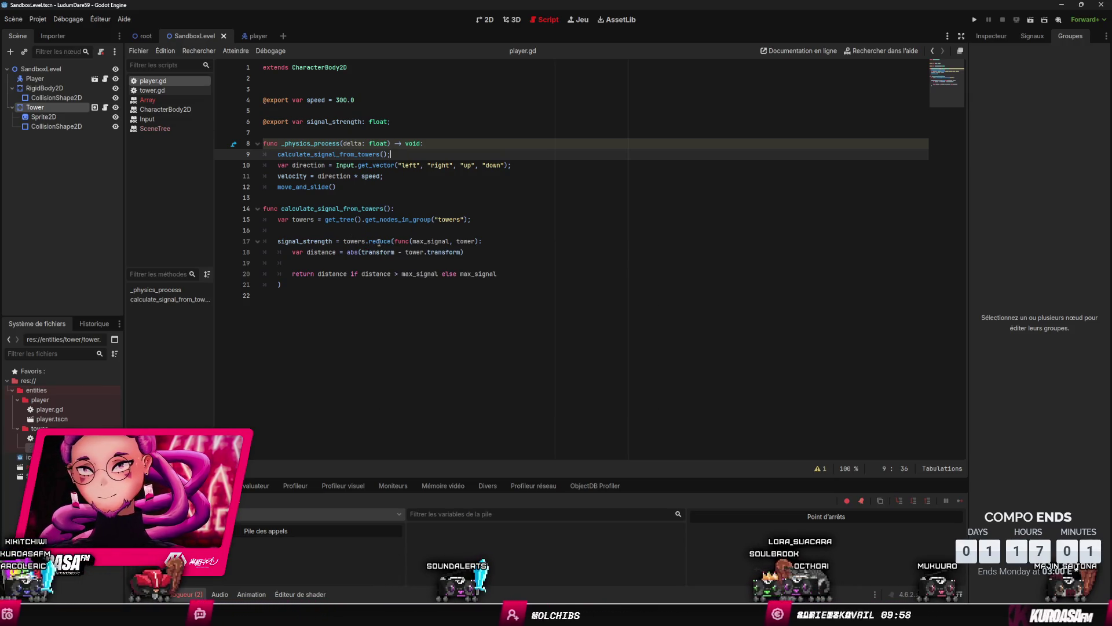
Step: Pass 0 as the starting accumulator value at the end of the towers.reduce call
mouse_move(379, 242)
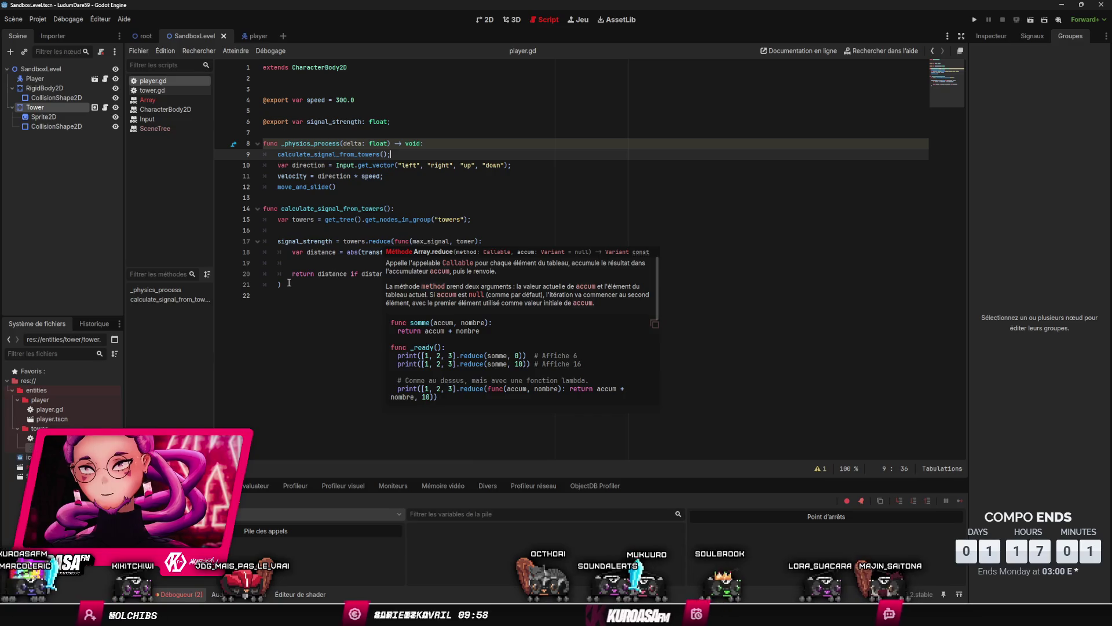
click(367, 289)
text(0)
click(469, 234)
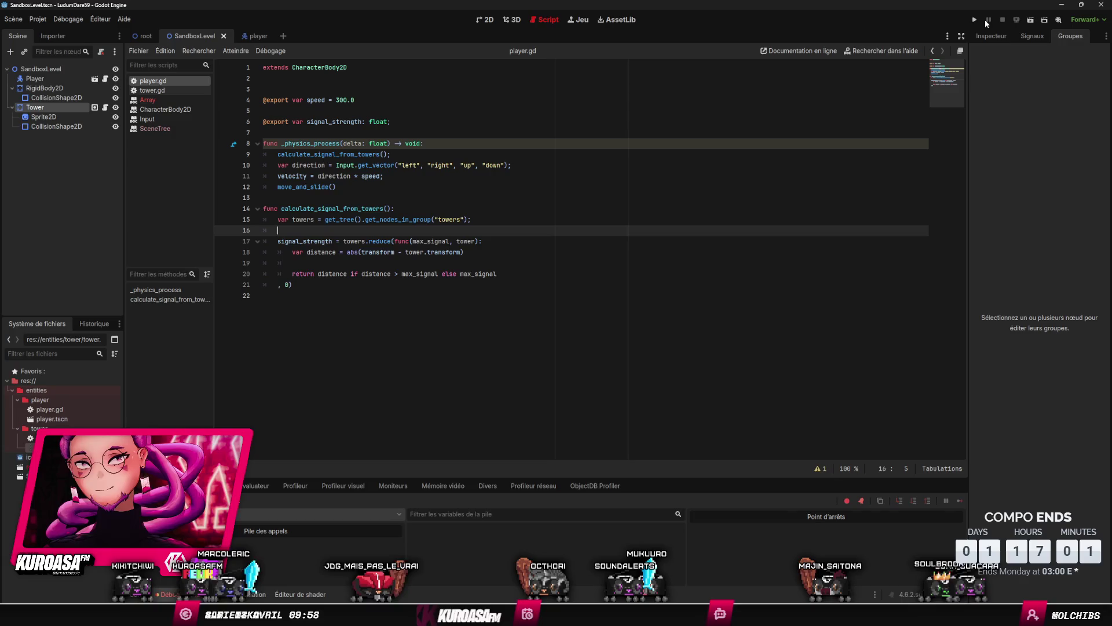
Step: Rerun the game, which breaks on line 18, then try and undo replacing abs(transform - tower.transform)
click(975, 19)
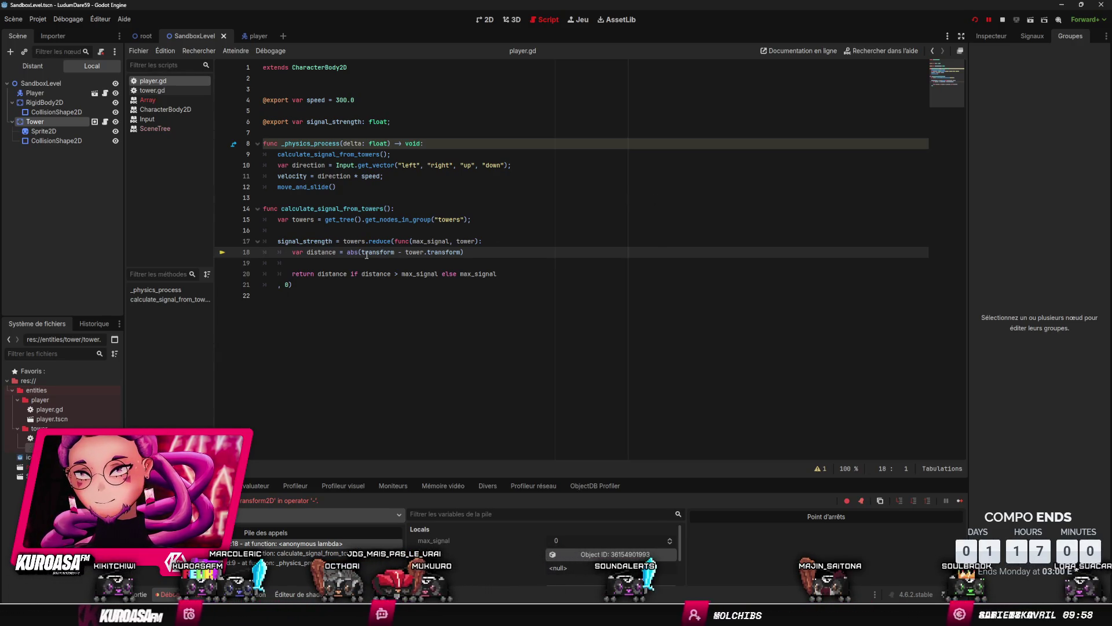
drag(347, 253, 464, 250)
text(distance = di)
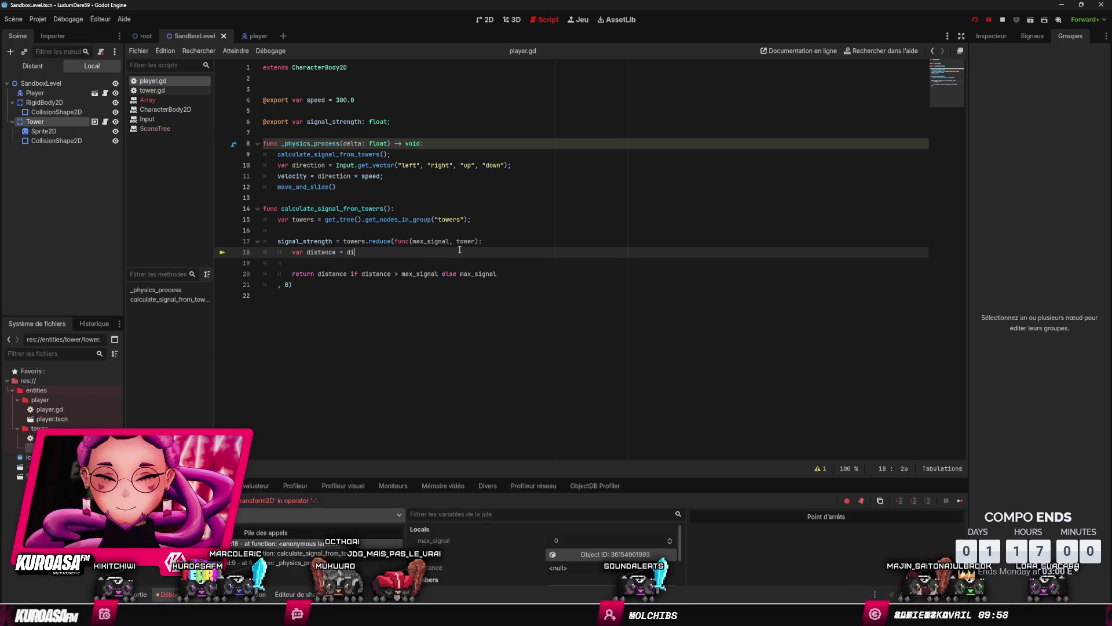
text(sta)
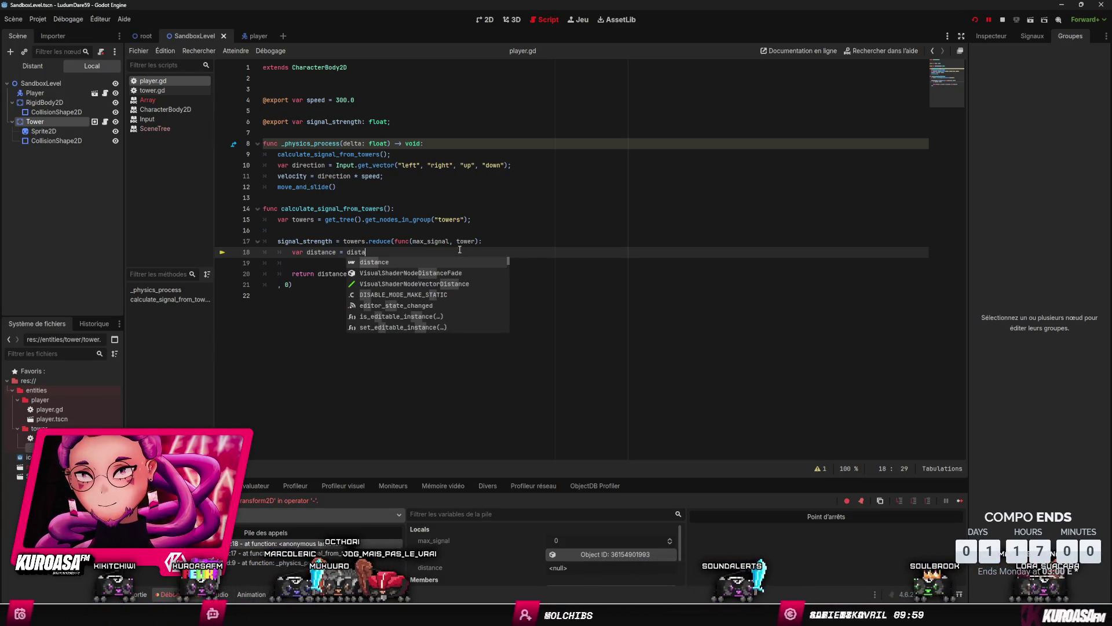
key(ctrl+z)
key(ctrl+z)
key(ctrl+z)
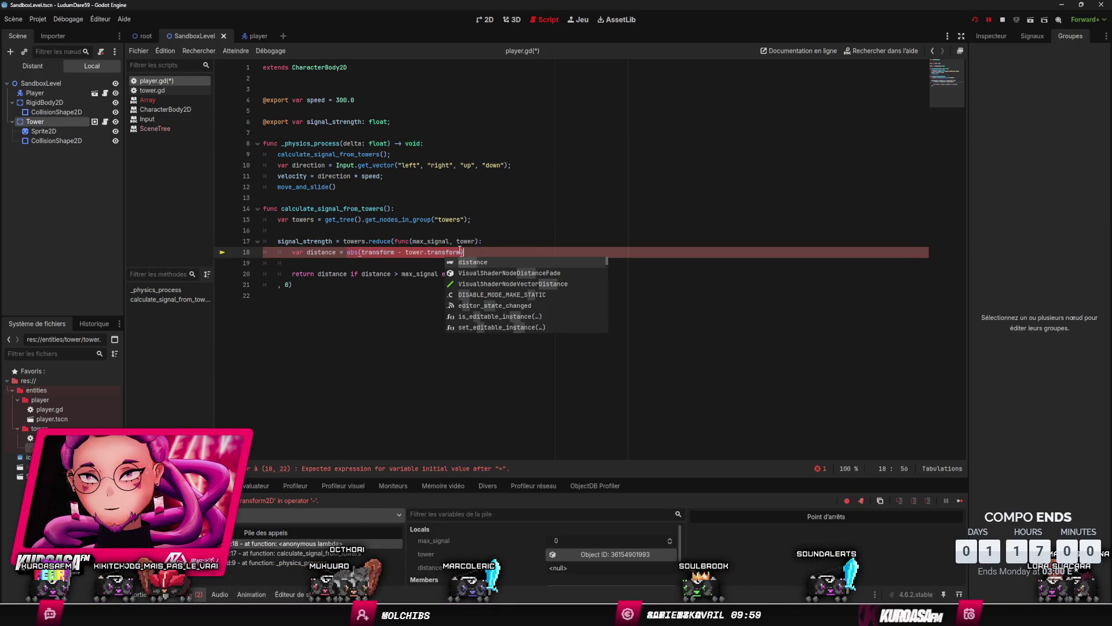
click(433, 241)
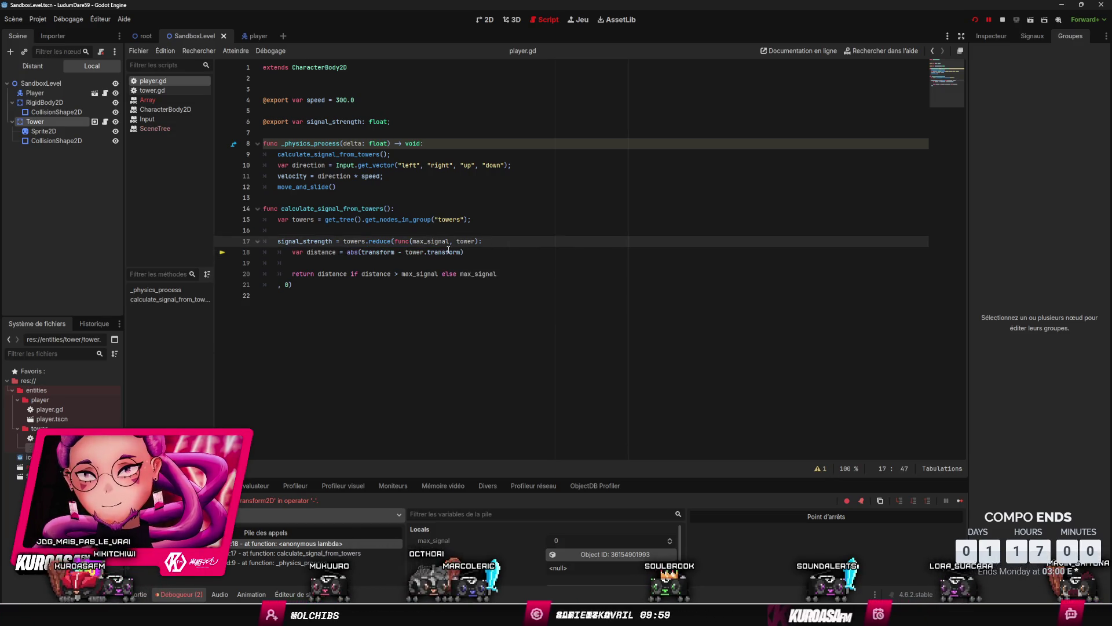
click(451, 253)
key(End)
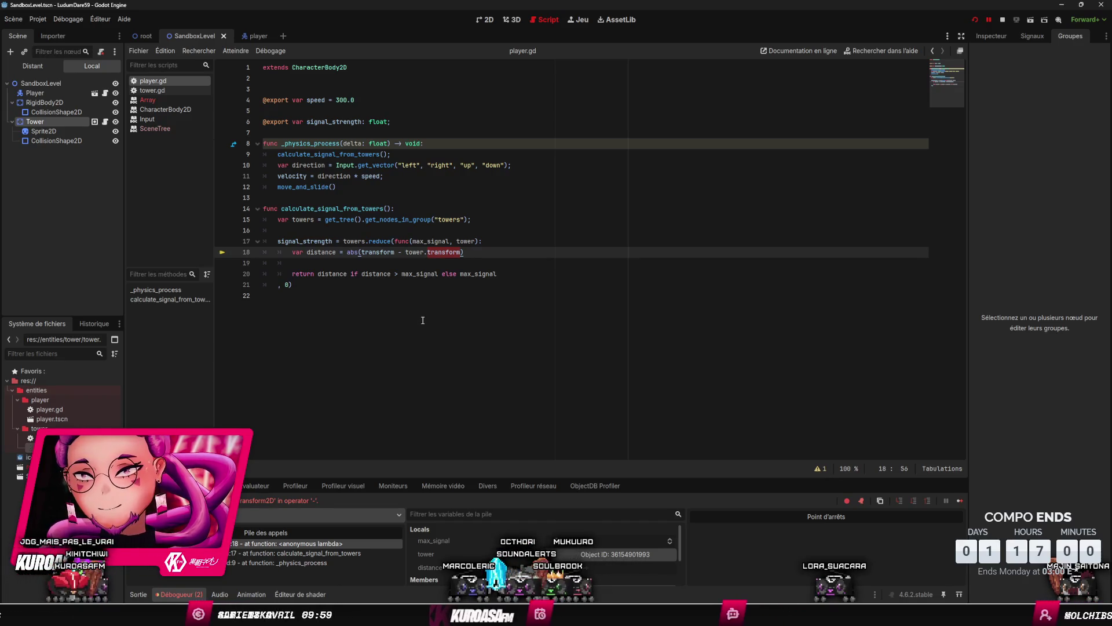
Step: Open the Transform2D class reference and scroll through its methods, operators and constants
click(890, 49)
text(transf)
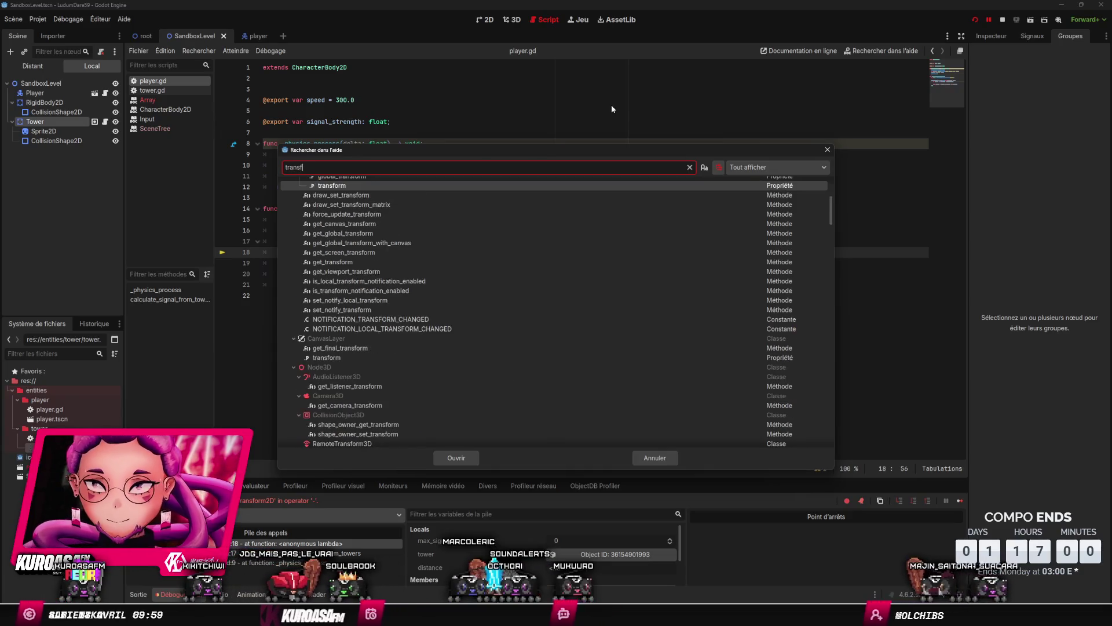
text(orm)
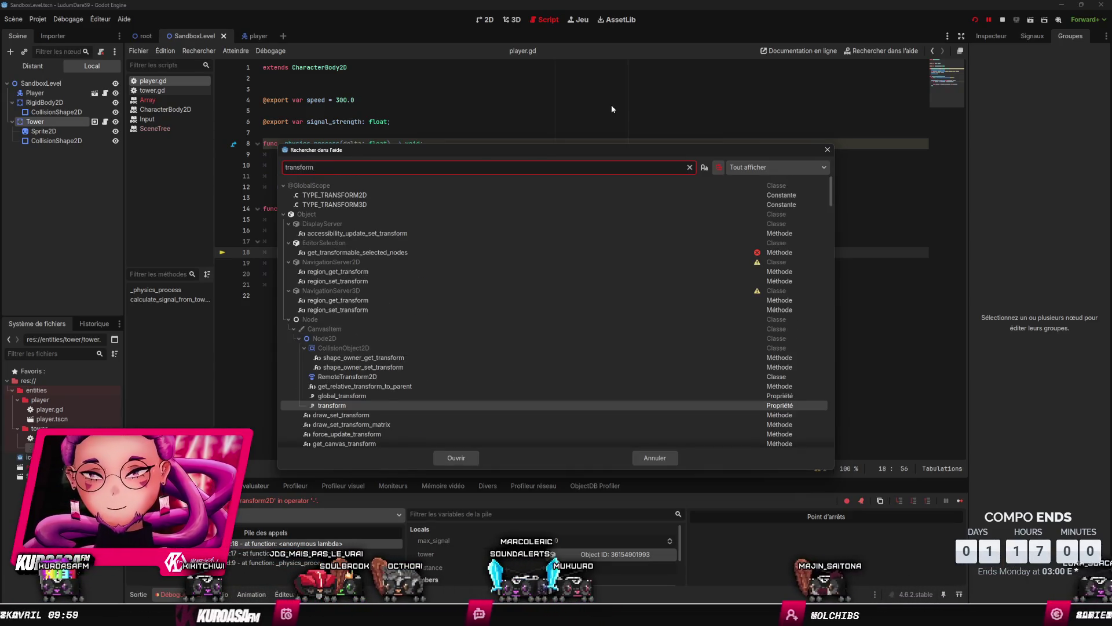
text(2d)
double_click(335, 252)
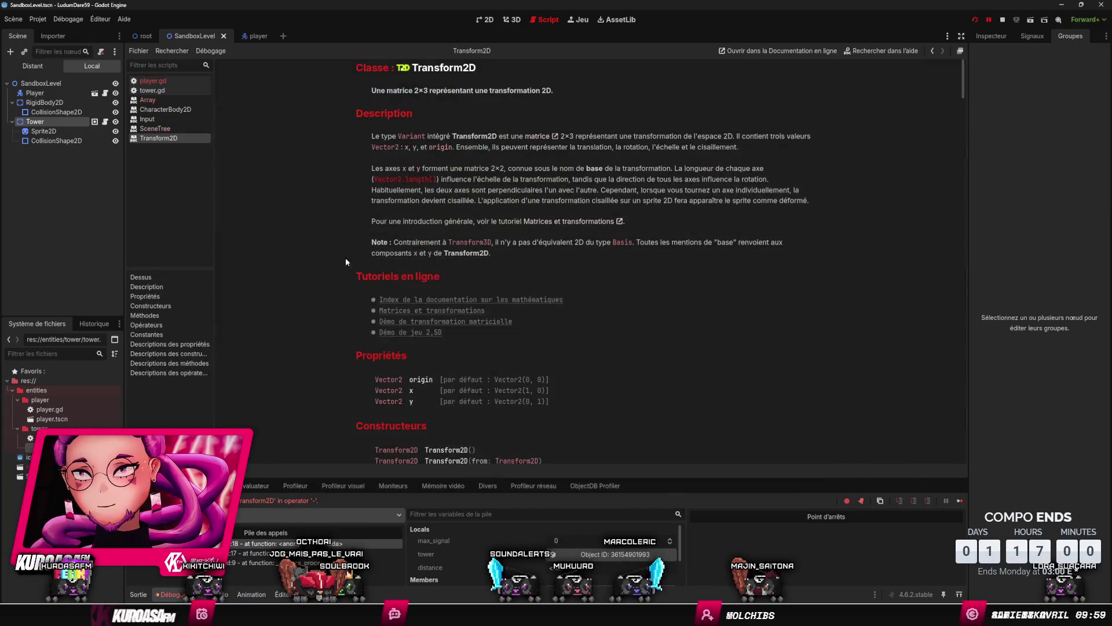
scroll(573, 327, down, 5)
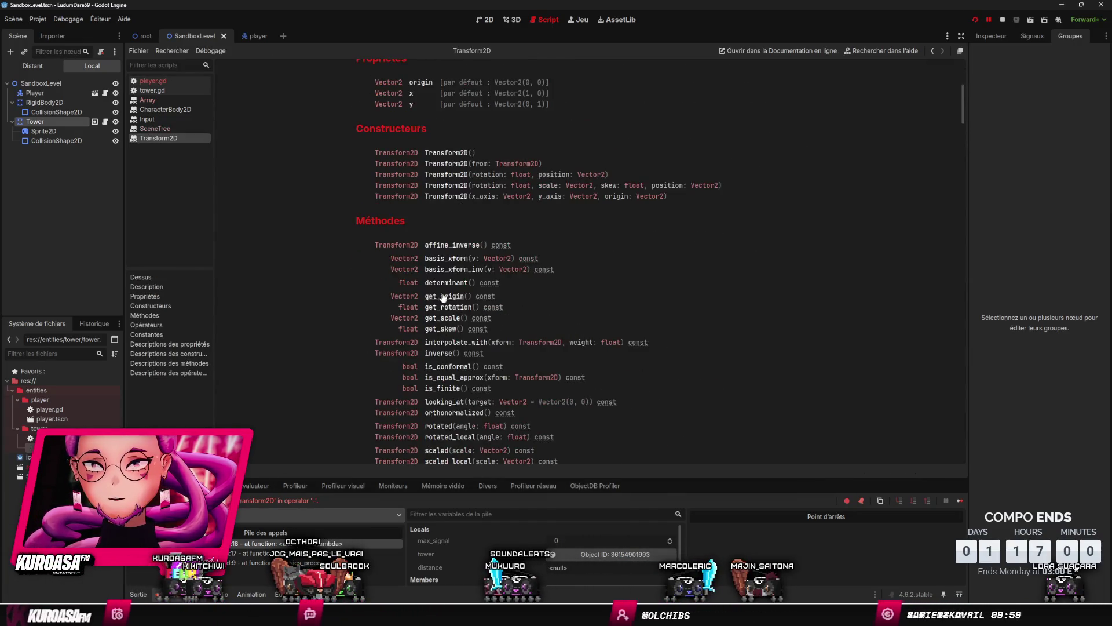
scroll(440, 299, down, 2)
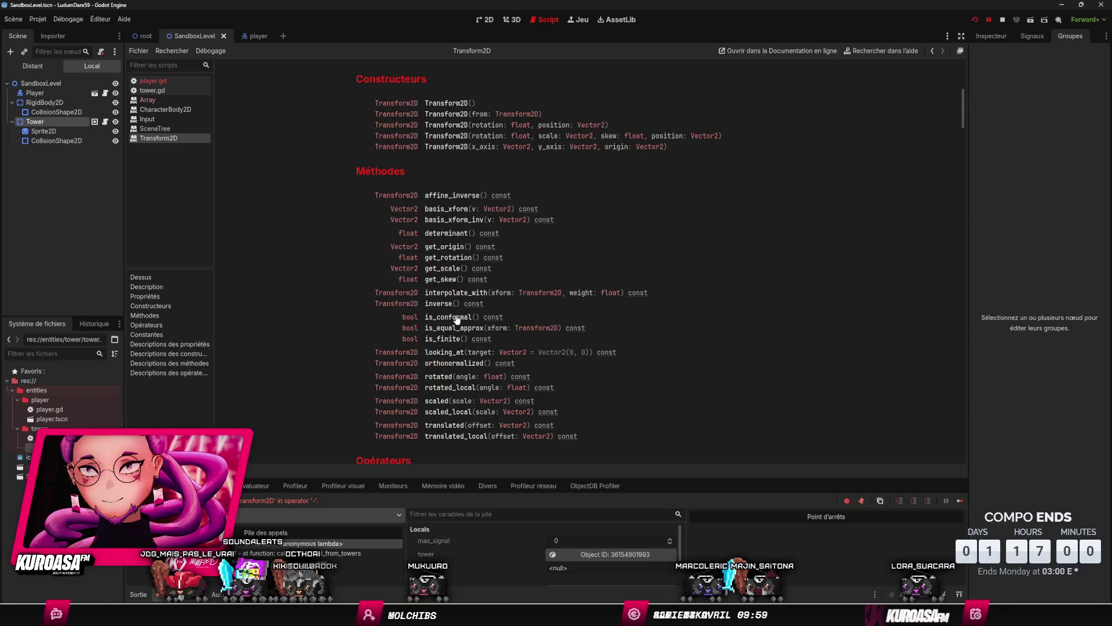
scroll(458, 363, down, 5)
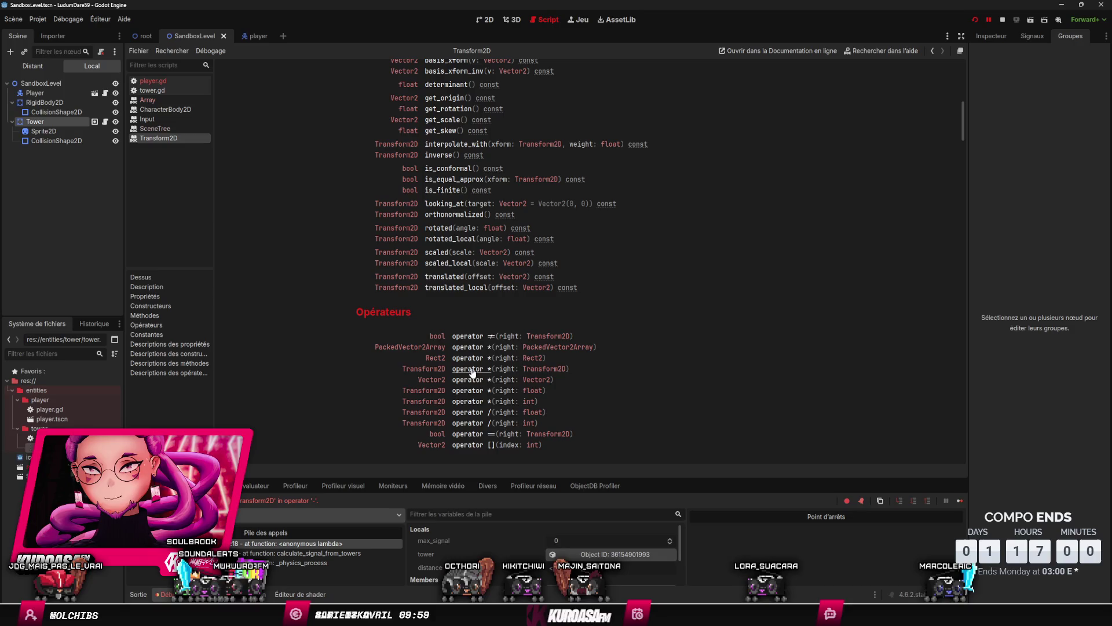
scroll(479, 383, down, 7)
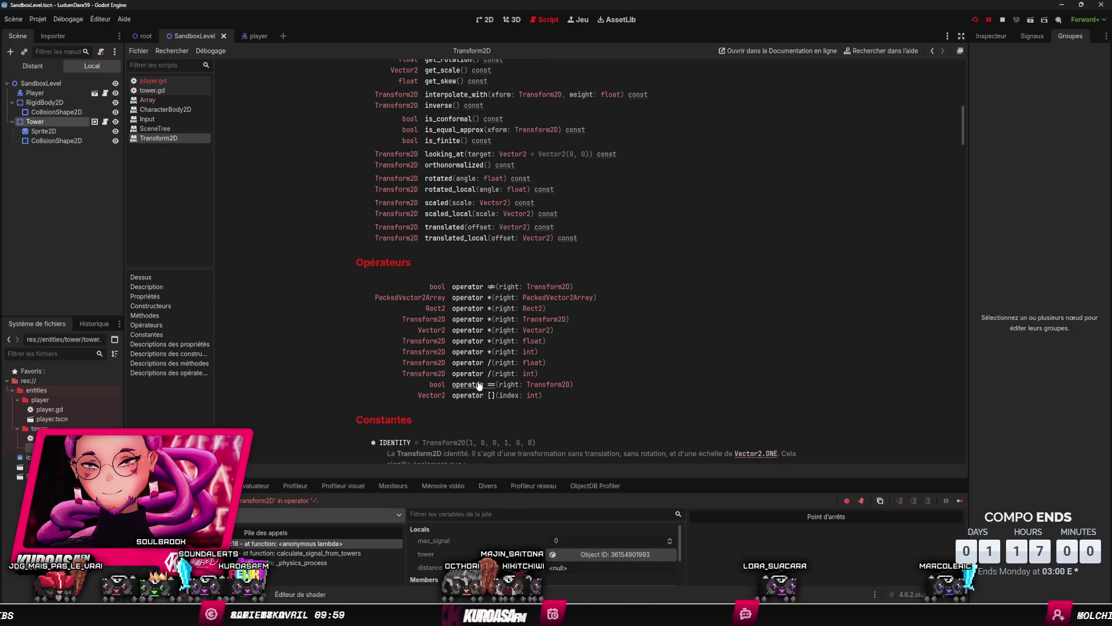
scroll(478, 383, up, 4)
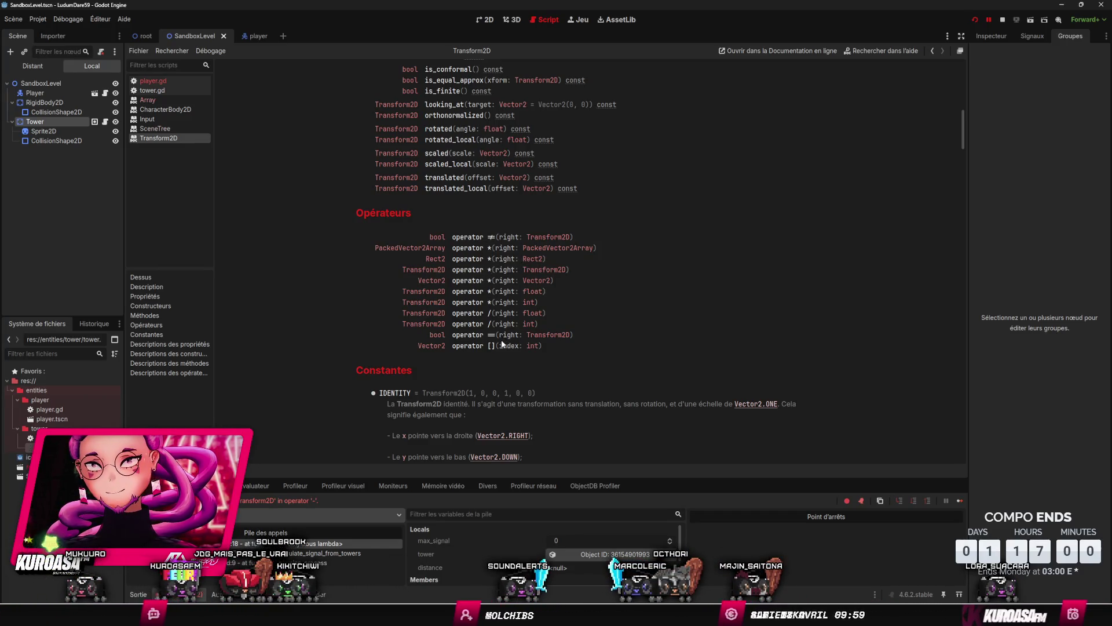
scroll(501, 343, up, 5)
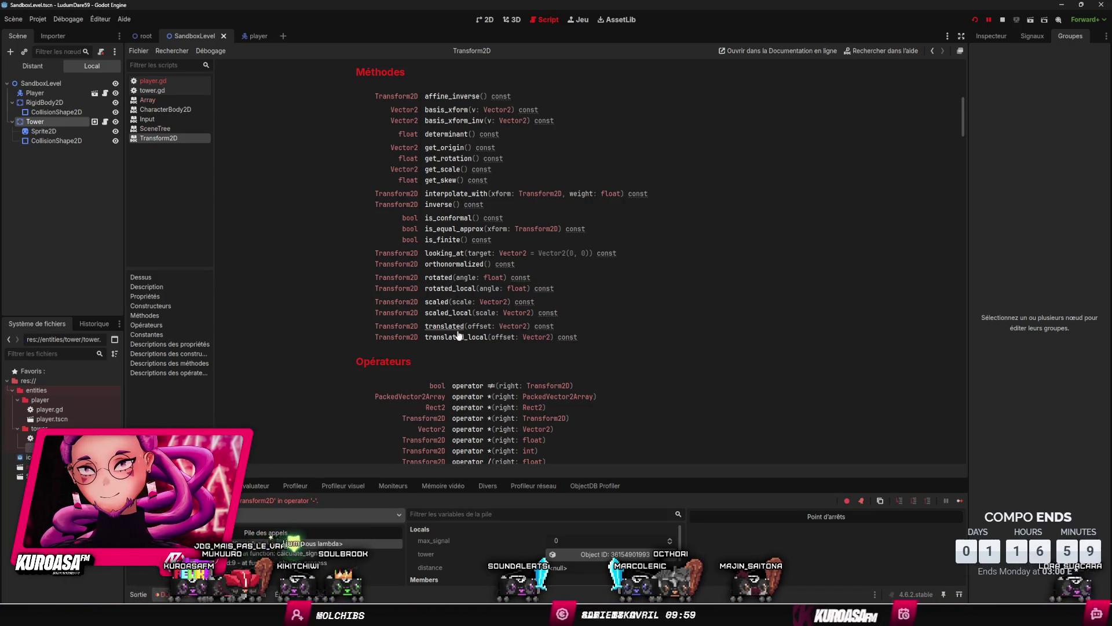
scroll(461, 339, up, 3)
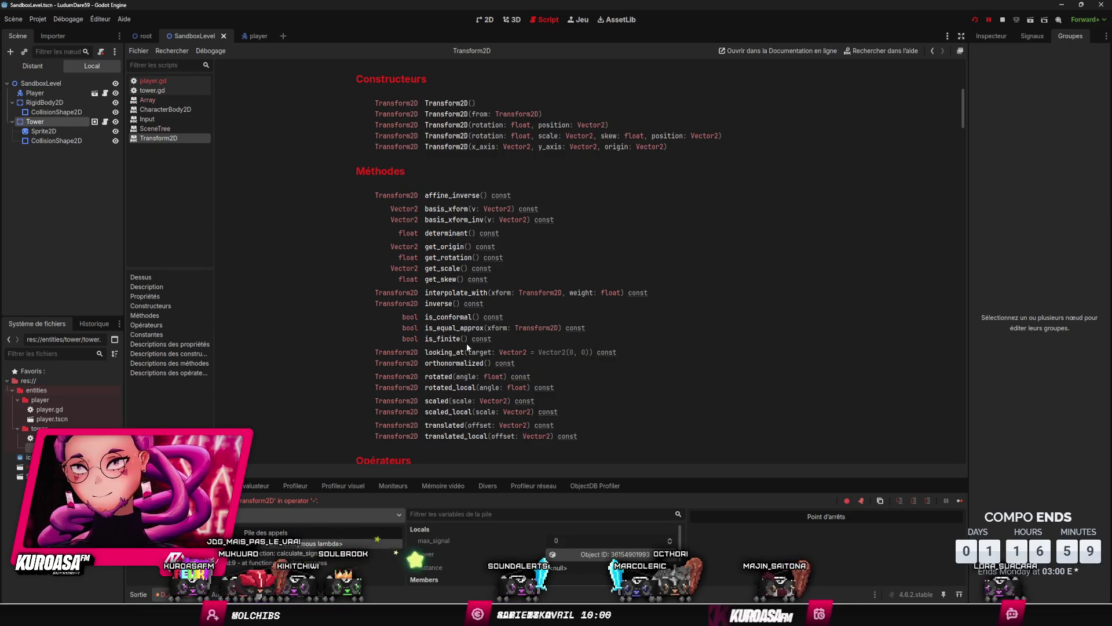
scroll(467, 346, up, 10)
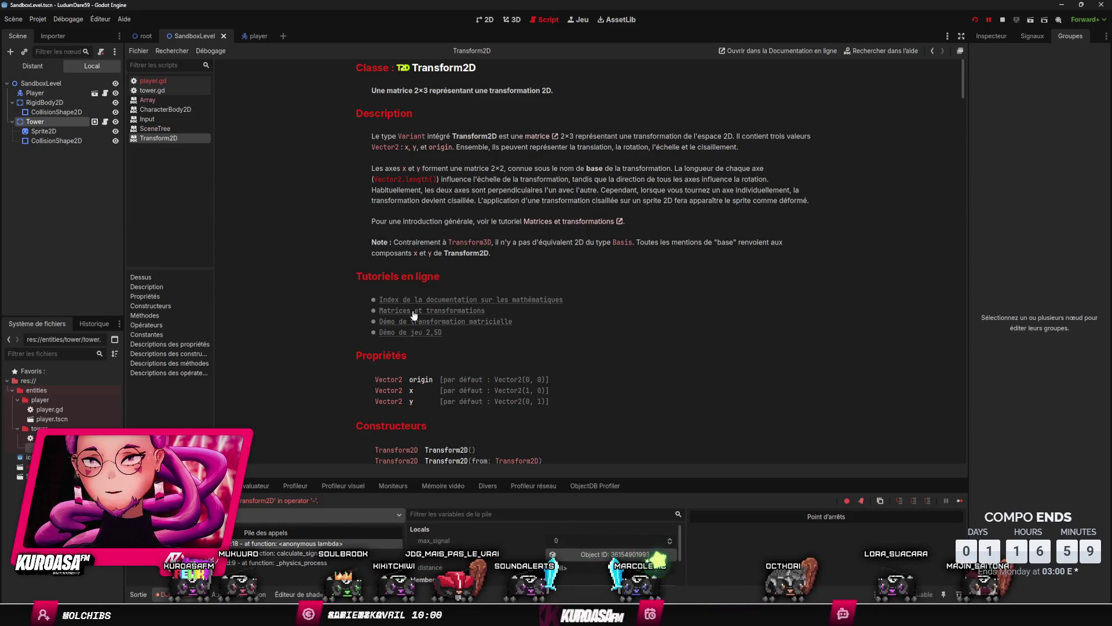
click(902, 50)
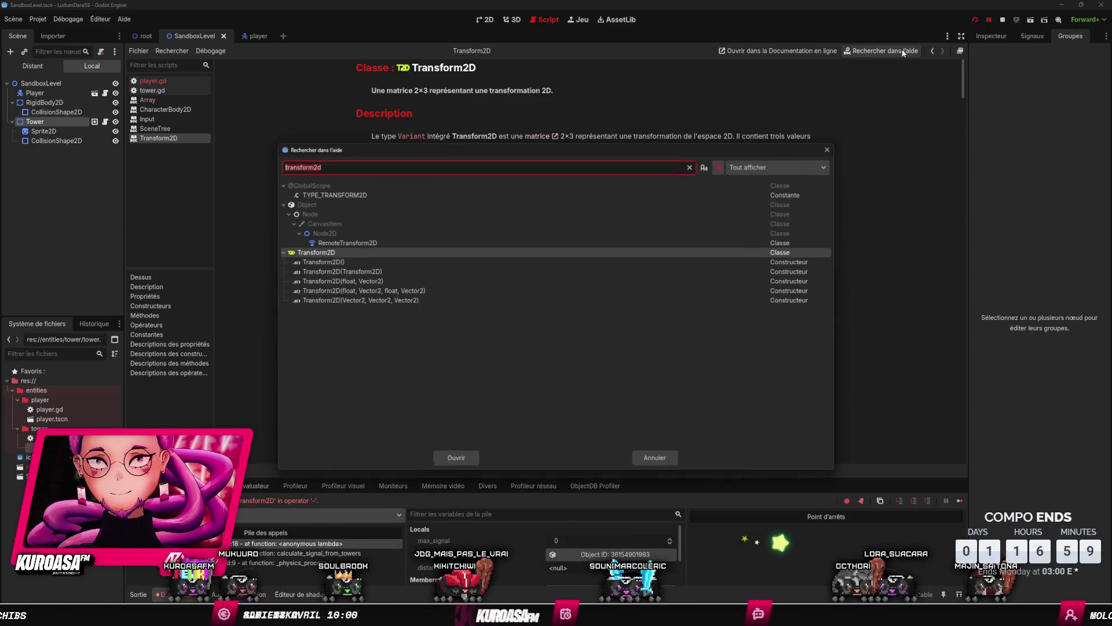
Step: Search the help for 'distance' with methods only, inspect Vector2.distance_to, then cancel
text(math)
key(BackSpace)
key(BackSpace)
key(BackSpace)
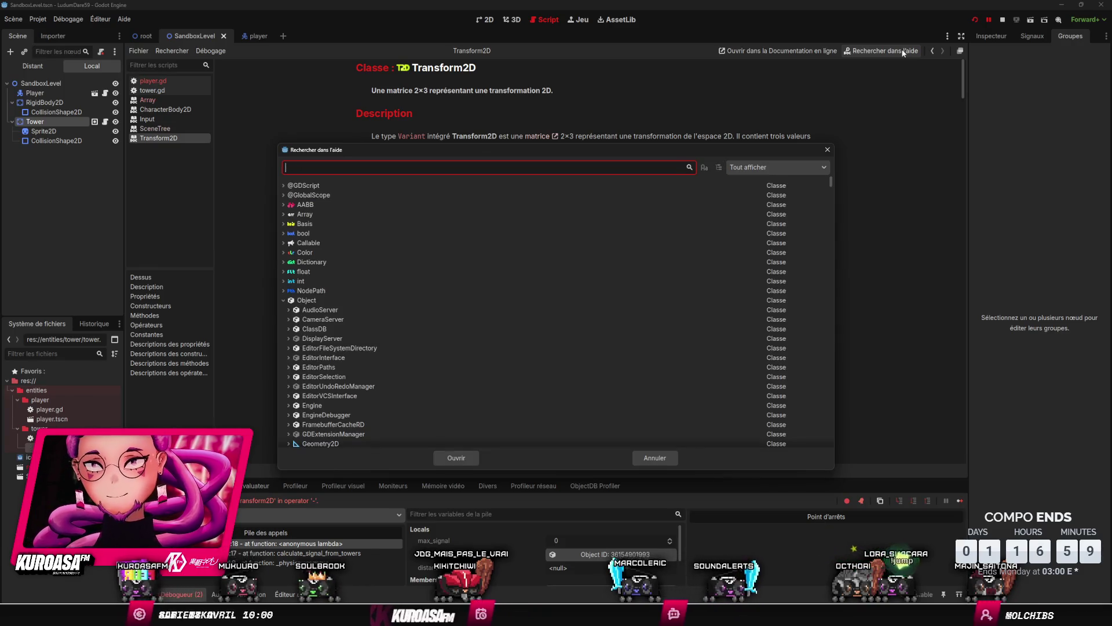
text(distance)
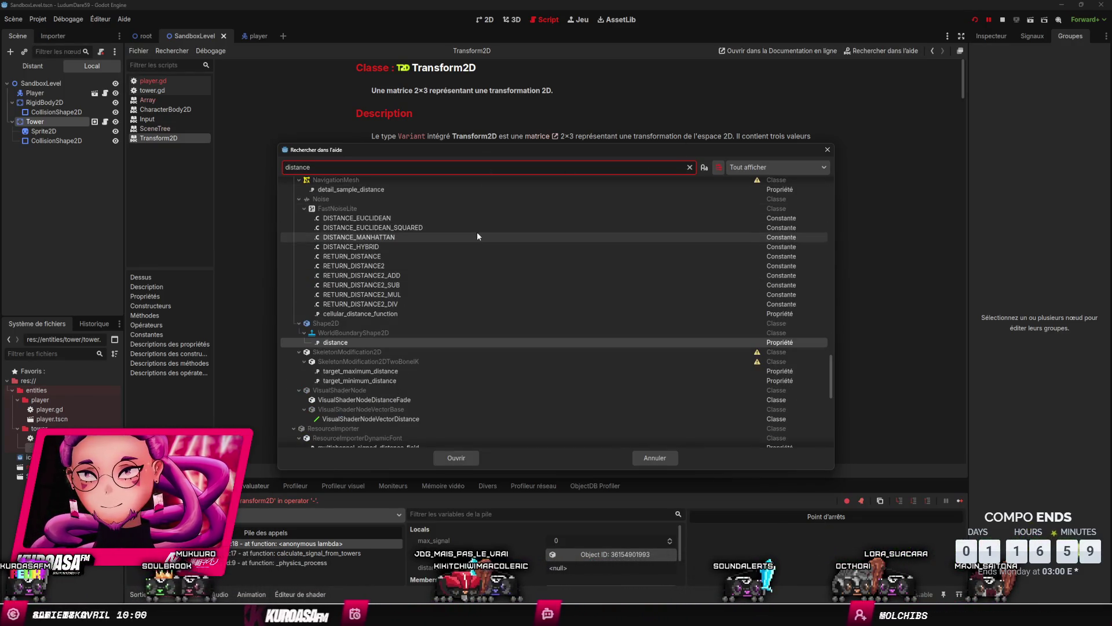
scroll(475, 238, down, 8)
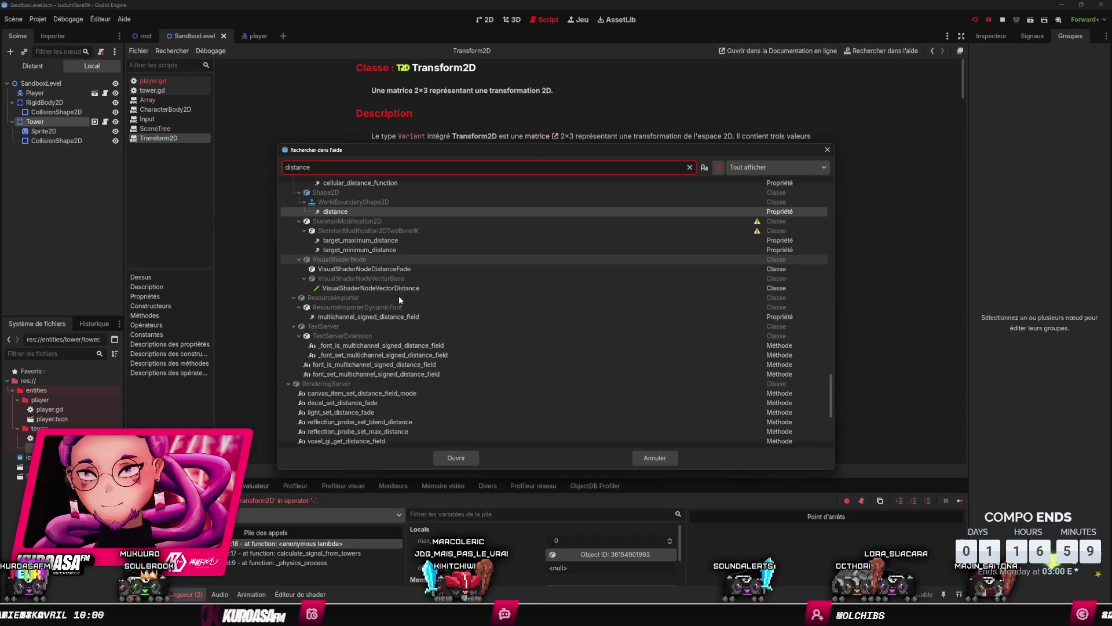
scroll(402, 308, down, 3)
click(777, 167)
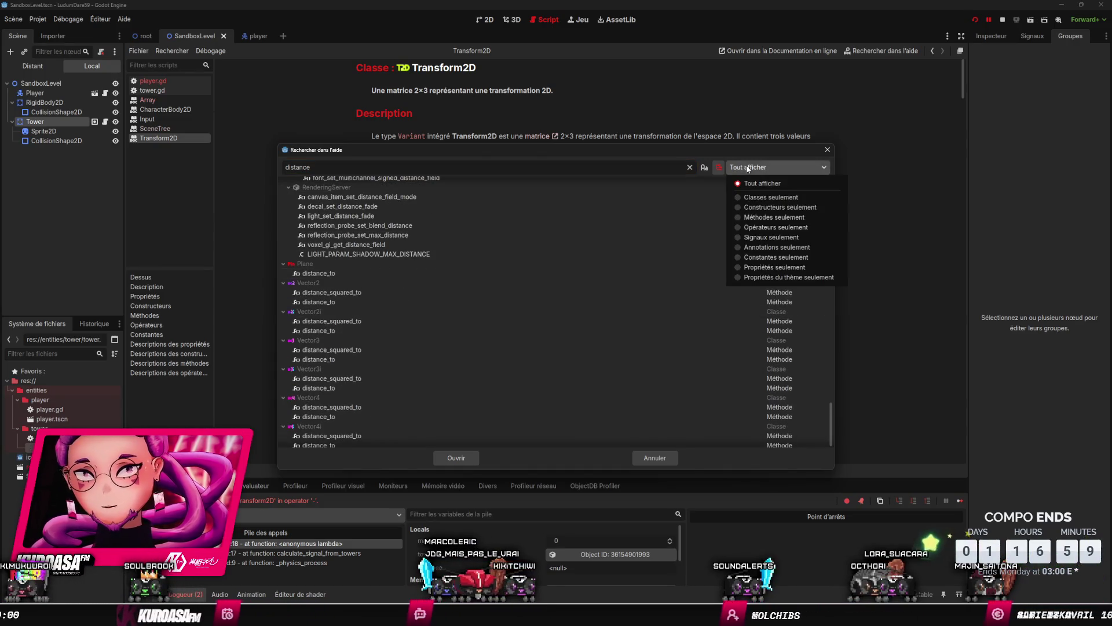
click(774, 218)
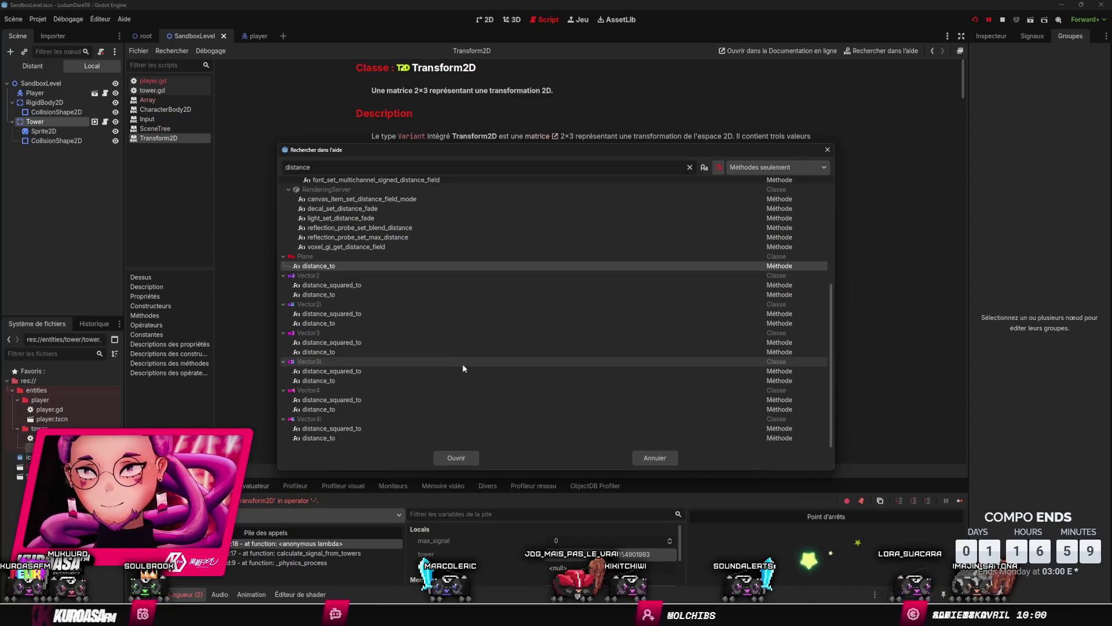
click(350, 294)
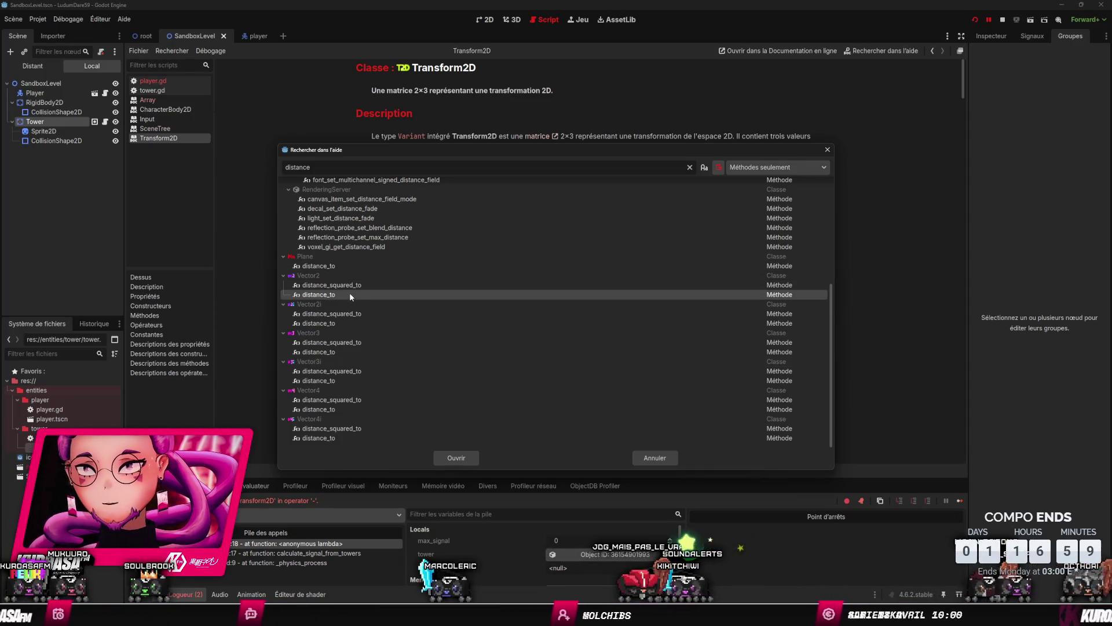
click(654, 458)
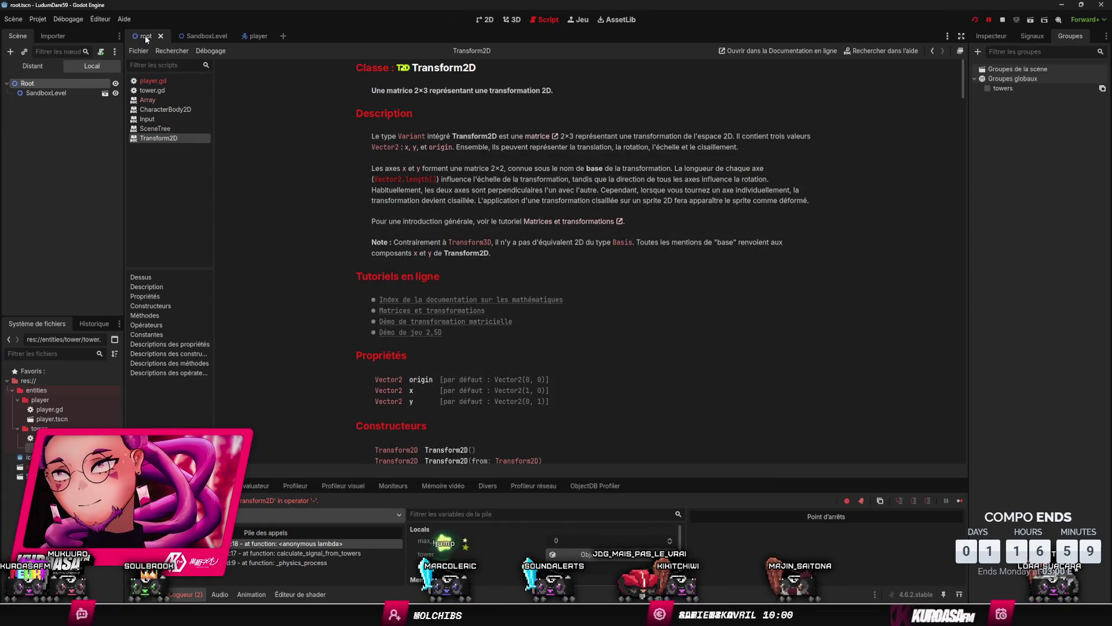
Step: Change line 18 to compute abs(position - tower.position) instead of using transform
click(174, 81)
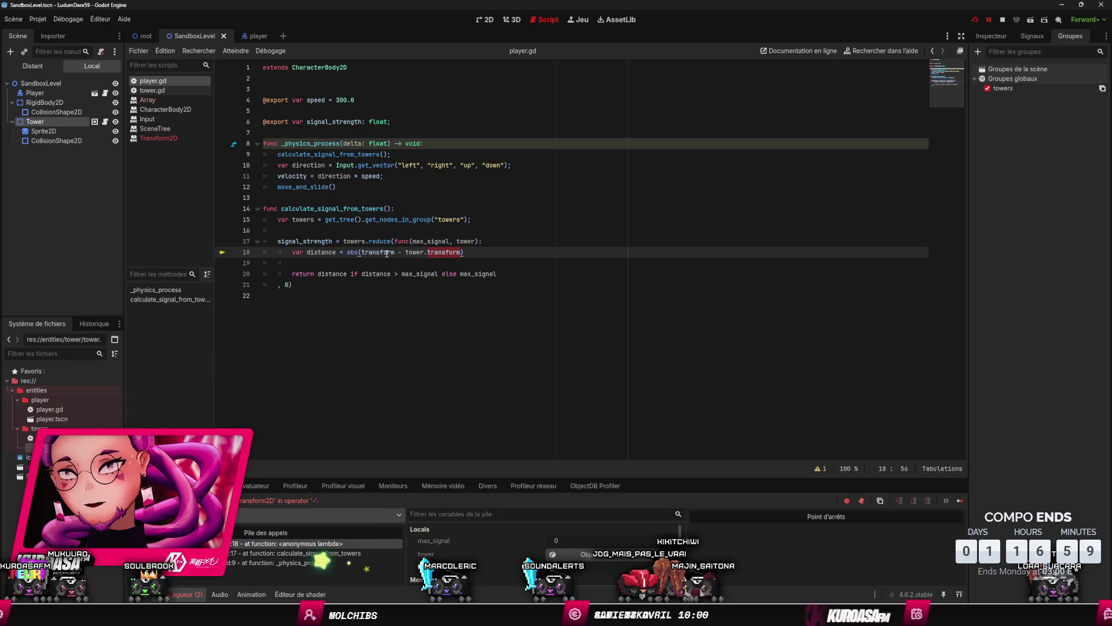
key(BackSpace)
key(BackSpace)
key(BackSpace)
text(posi)
click(454, 252)
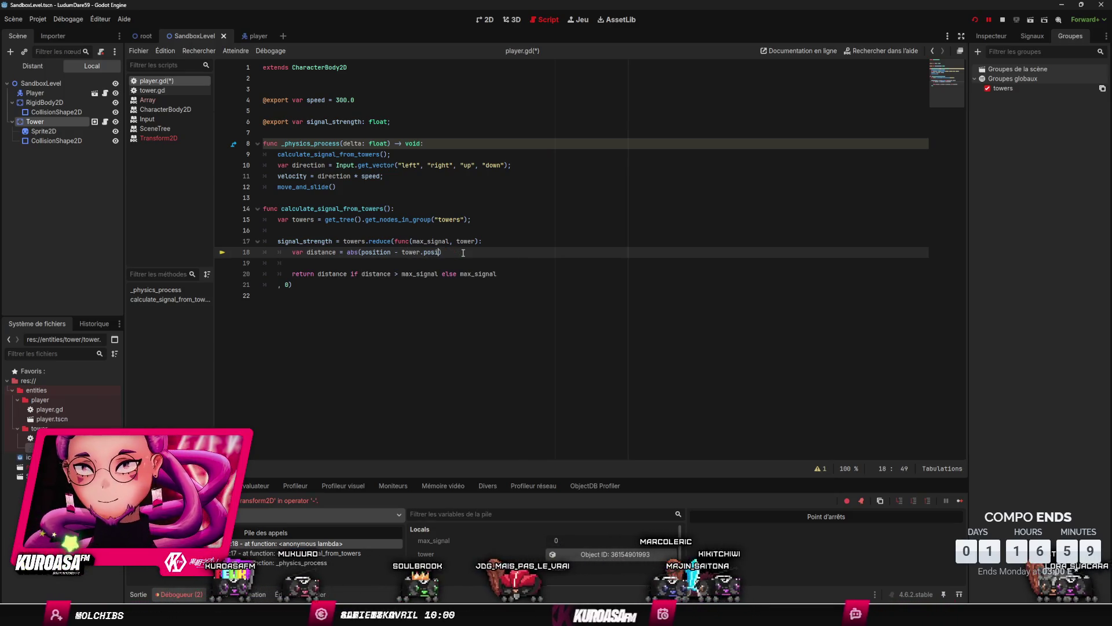
text(tion)
Step: Save and rerun the game, then inspect line 18 where the debugger stops
click(522, 231)
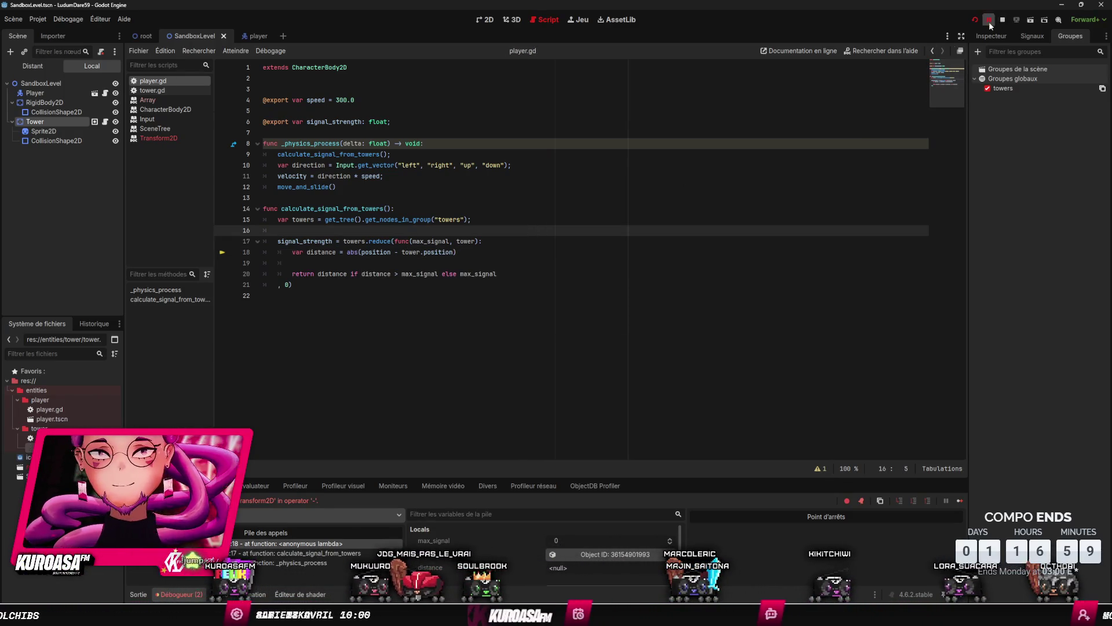
key(F5)
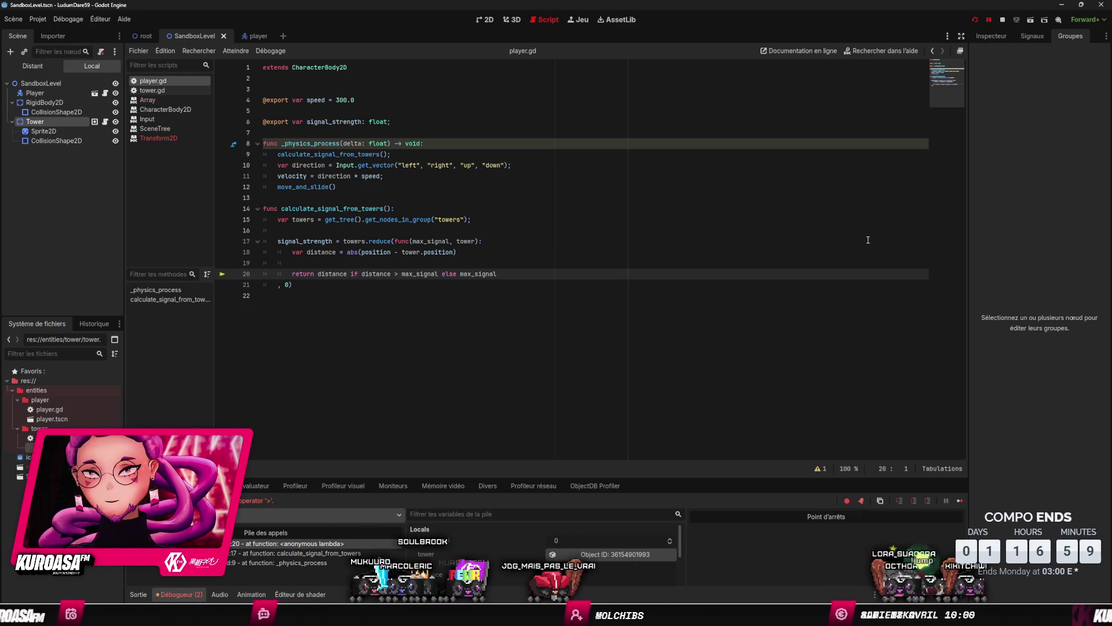
click(362, 253)
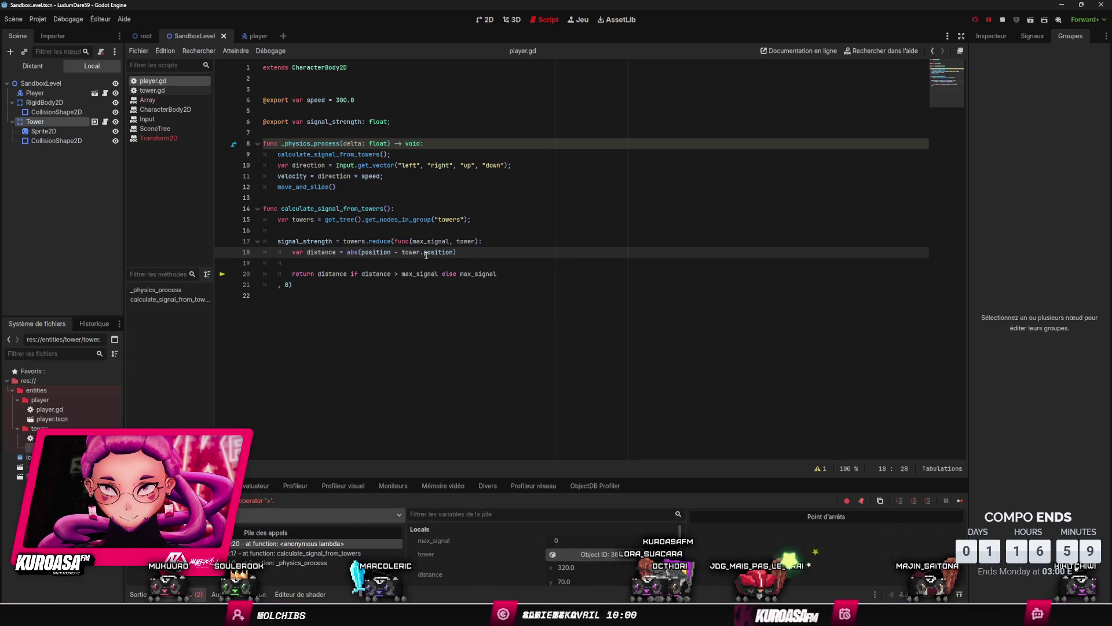
click(911, 51)
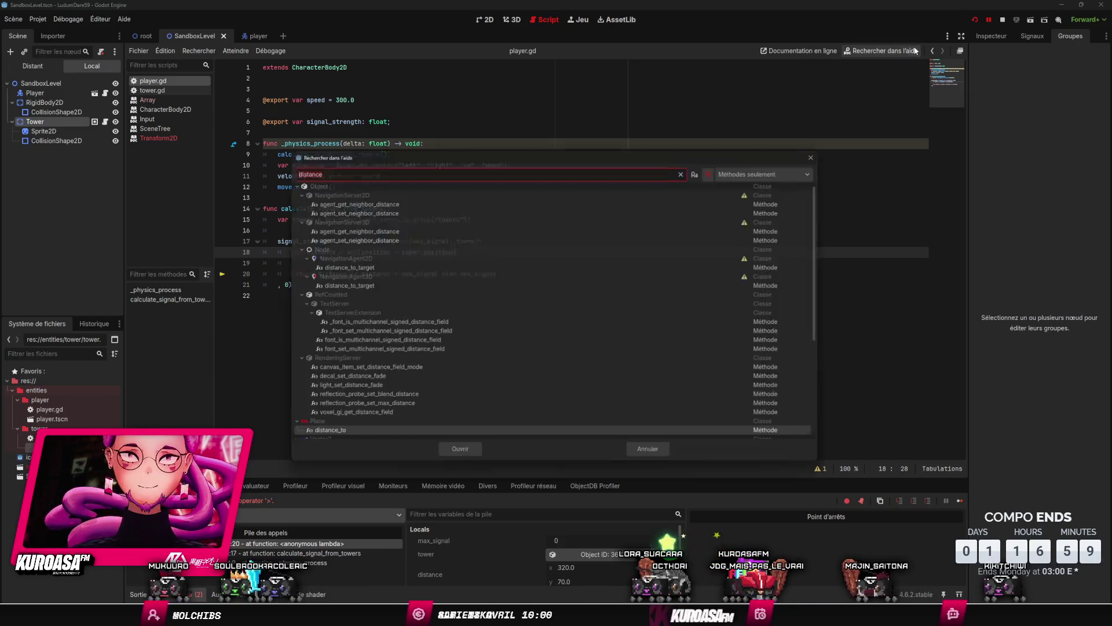
Step: Open the Vector2 class reference from help search and scroll to its methods
text(Vector)
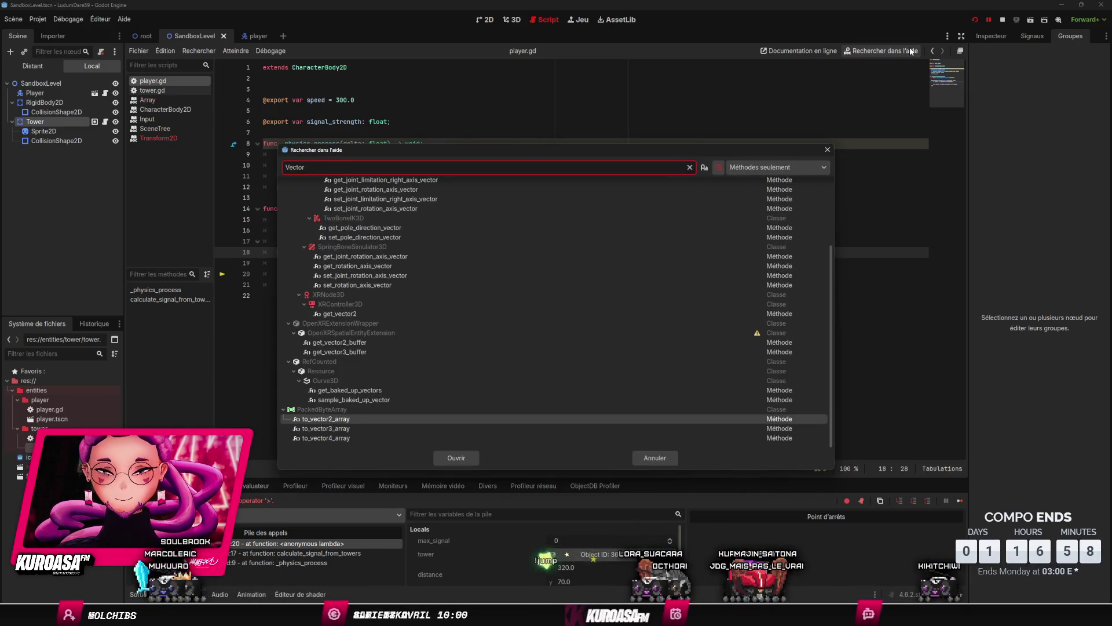
text(2)
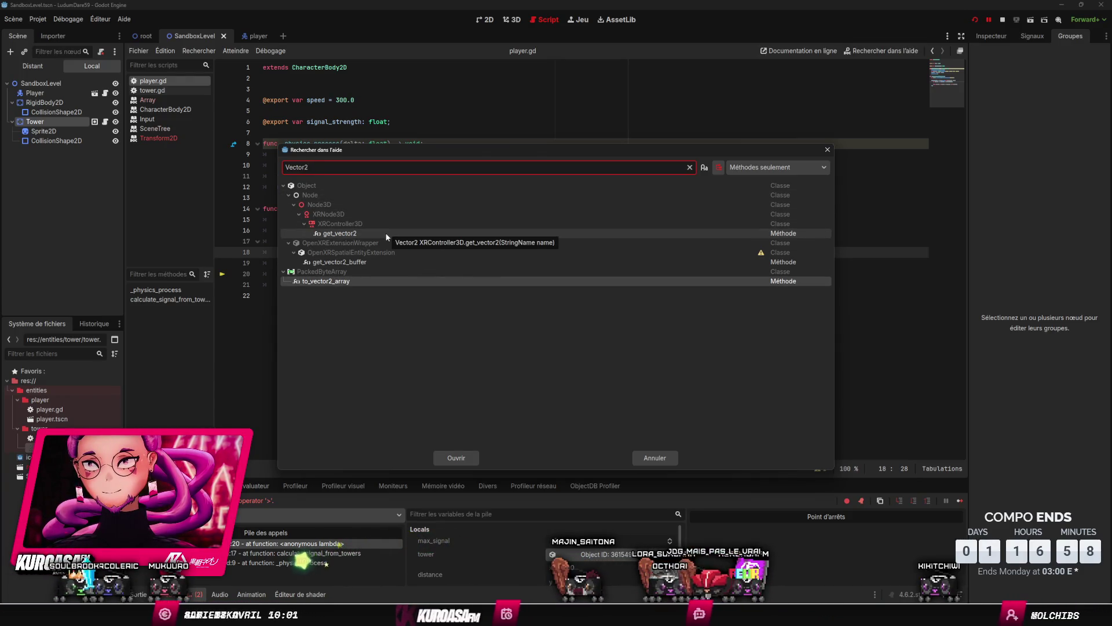
text(D)
key(ctrl+a)
key(BackSpace)
click(776, 167)
click(754, 182)
text(Vect)
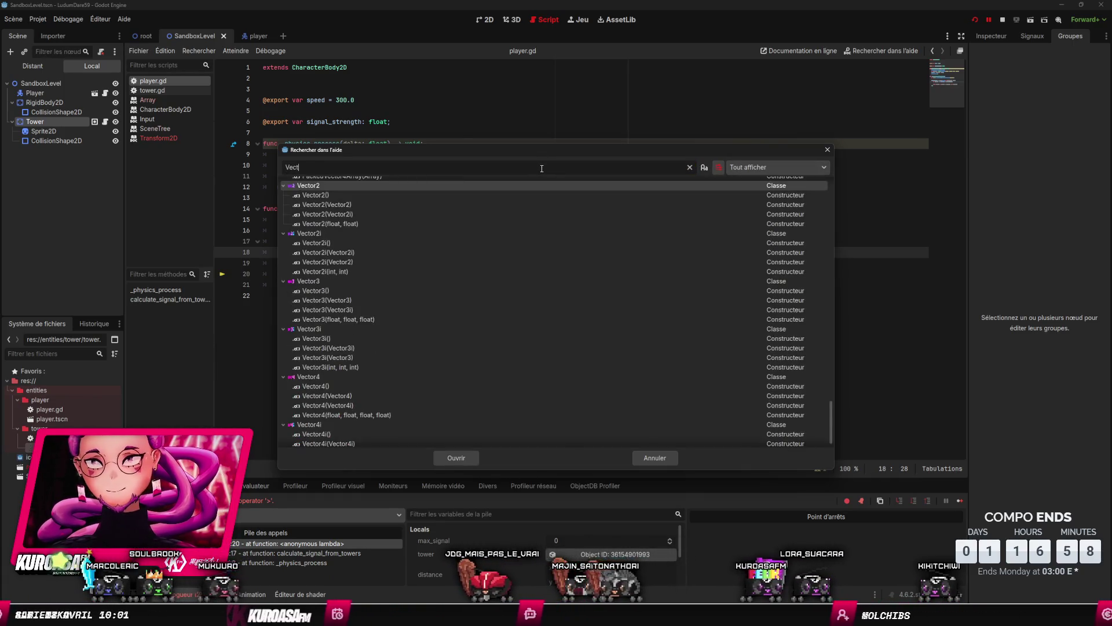
double_click(349, 186)
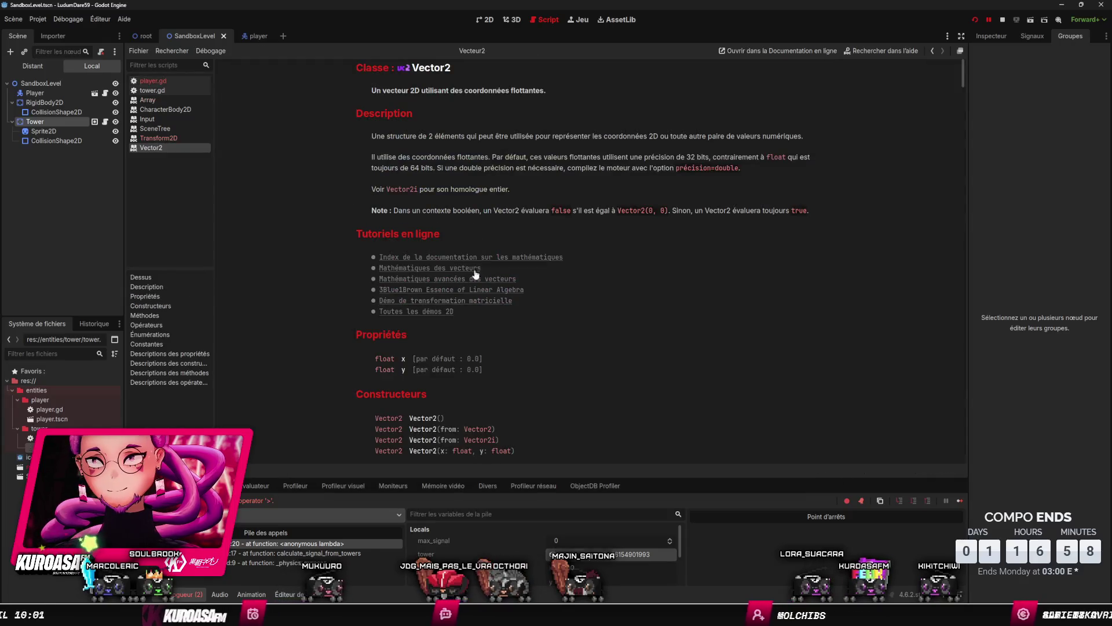
scroll(572, 282, down, 10)
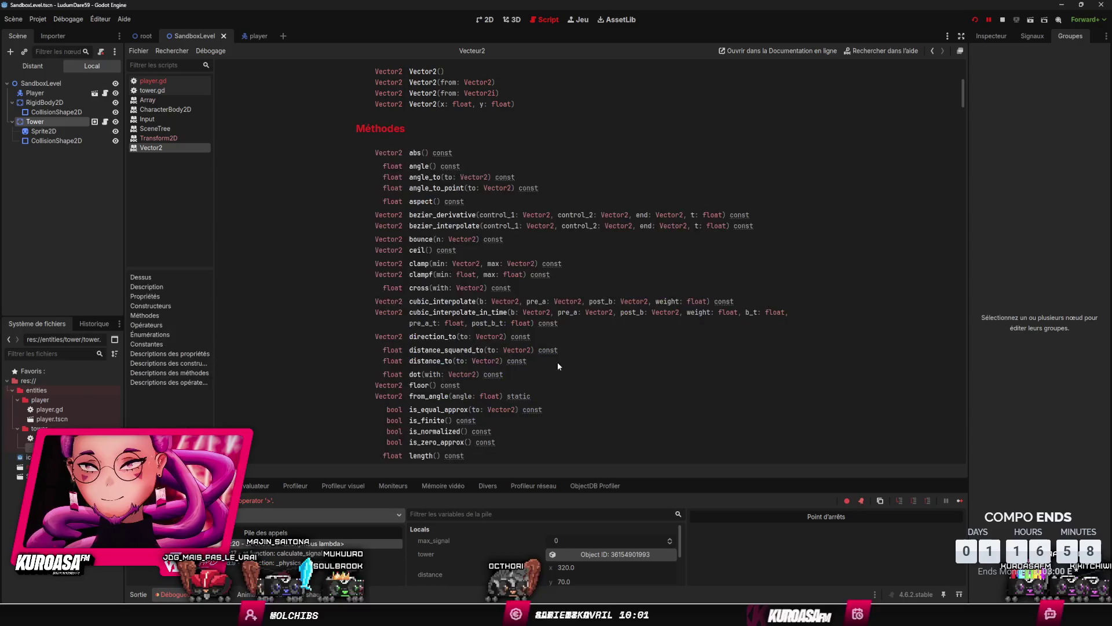
Step: Switch back to player.gd with the caret on line 18
click(153, 81)
click(360, 230)
click(373, 251)
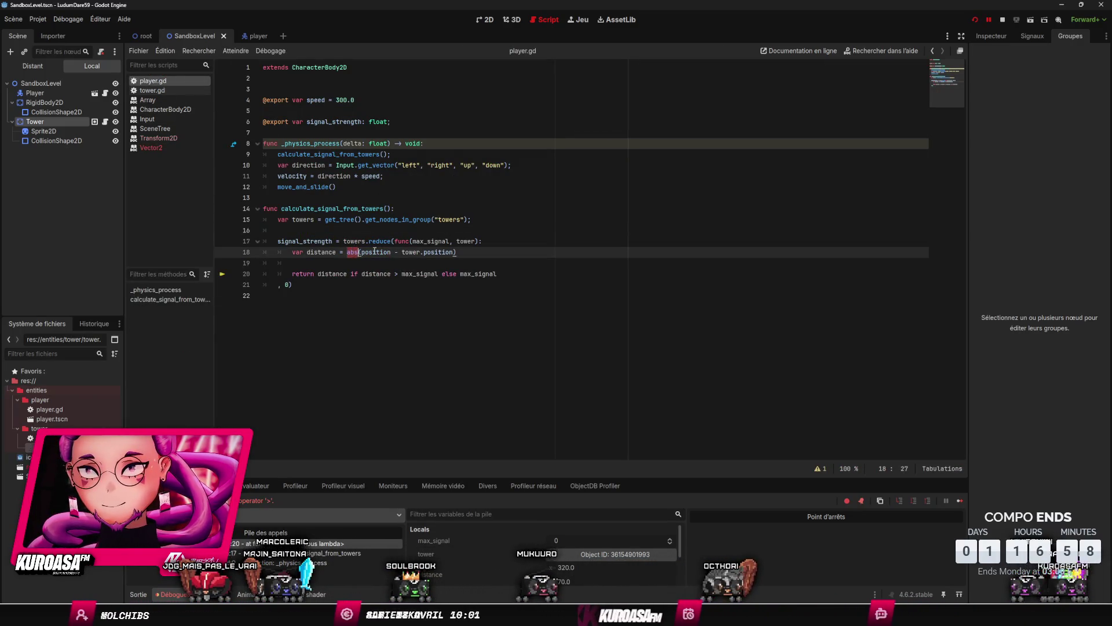
Step: Replace abs(position - tower.position) on line 18 with position.distance_to(tower.position)
drag(367, 251, 434, 252)
key(BackSpace)
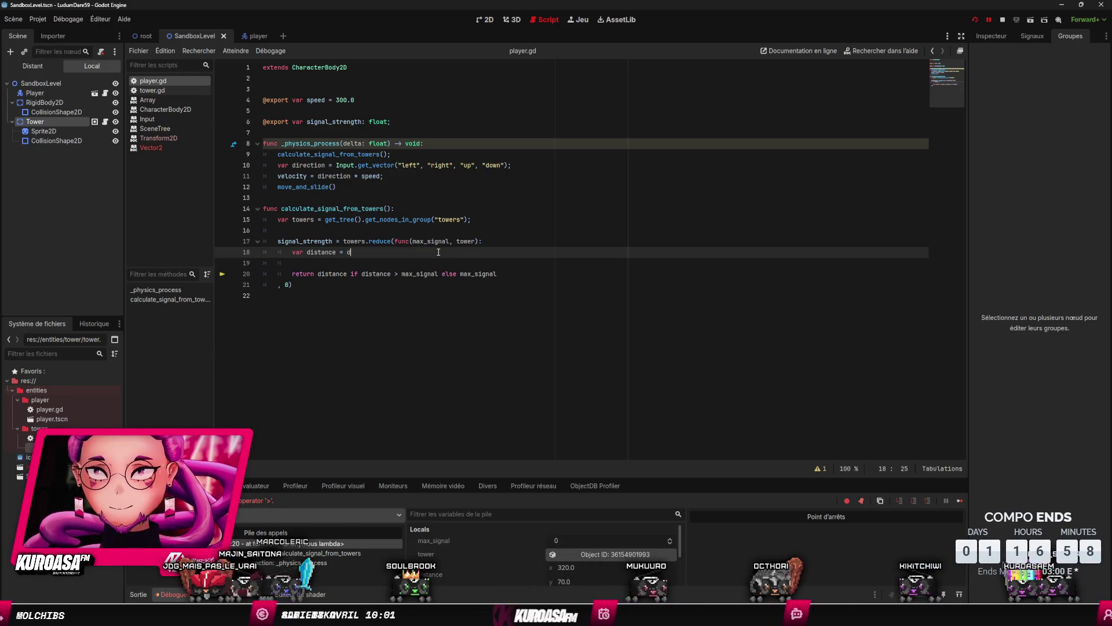
key(BackSpace)
key(BackSpace)
text(istance_to)
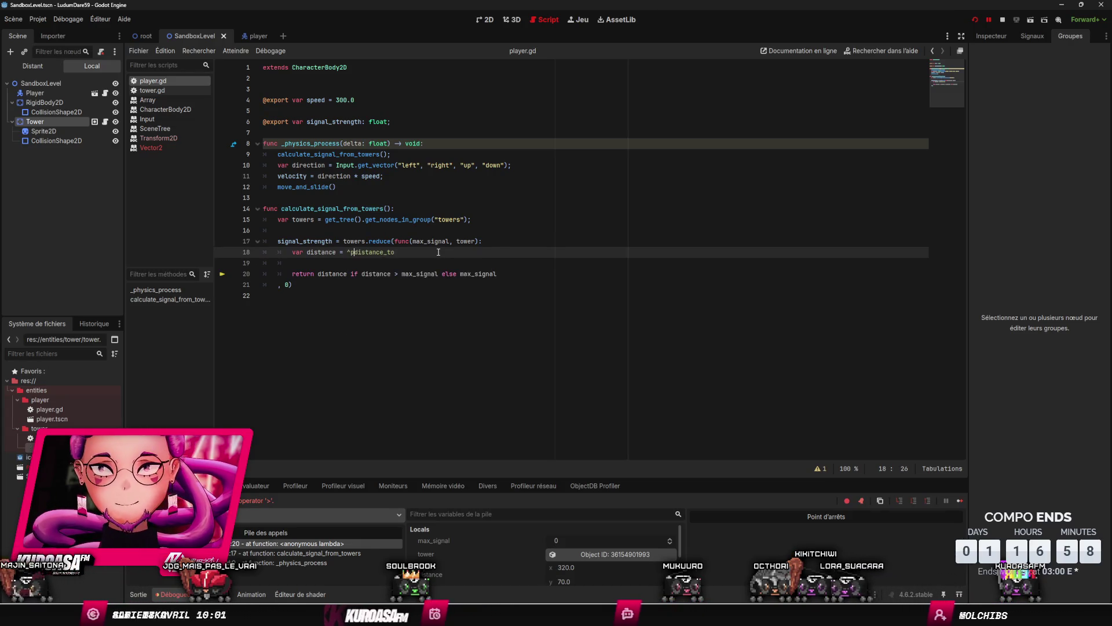
text(postion)
text(.)
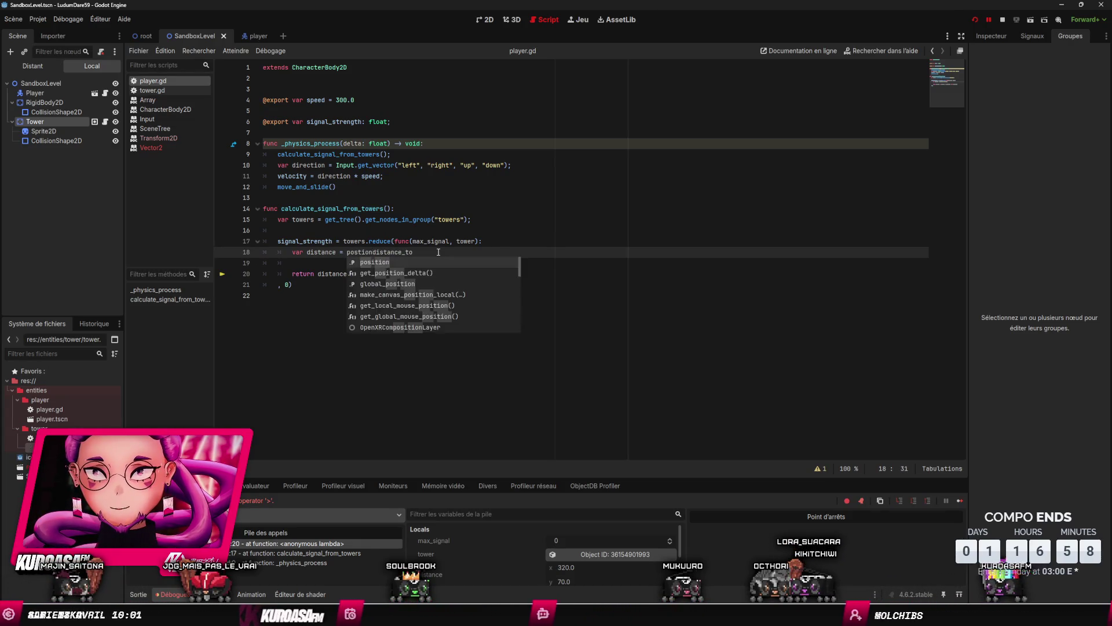
text(ower.position))
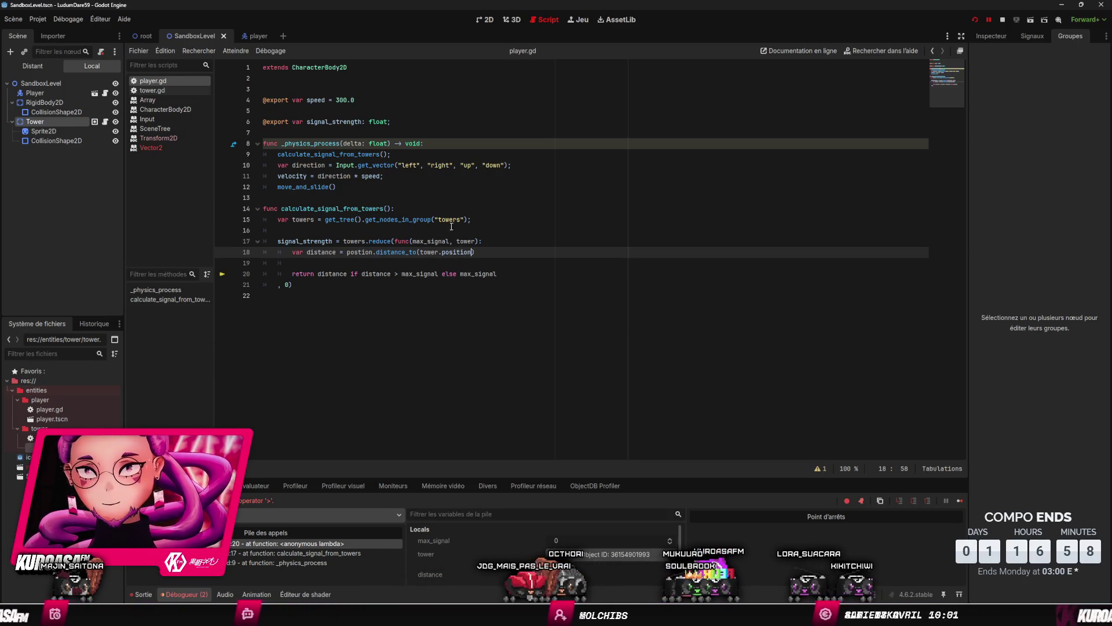
click(457, 209)
Step: Fix the misspelled position identifier, save, dismiss the write error, and relaunch the game with F5
click(975, 21)
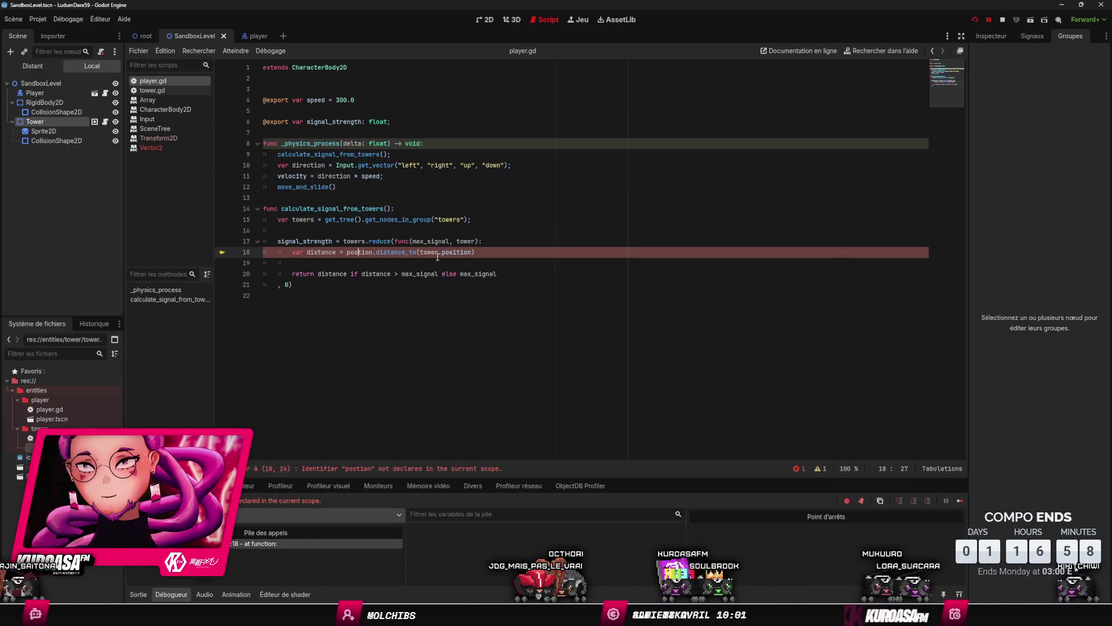
key(ctrl+s)
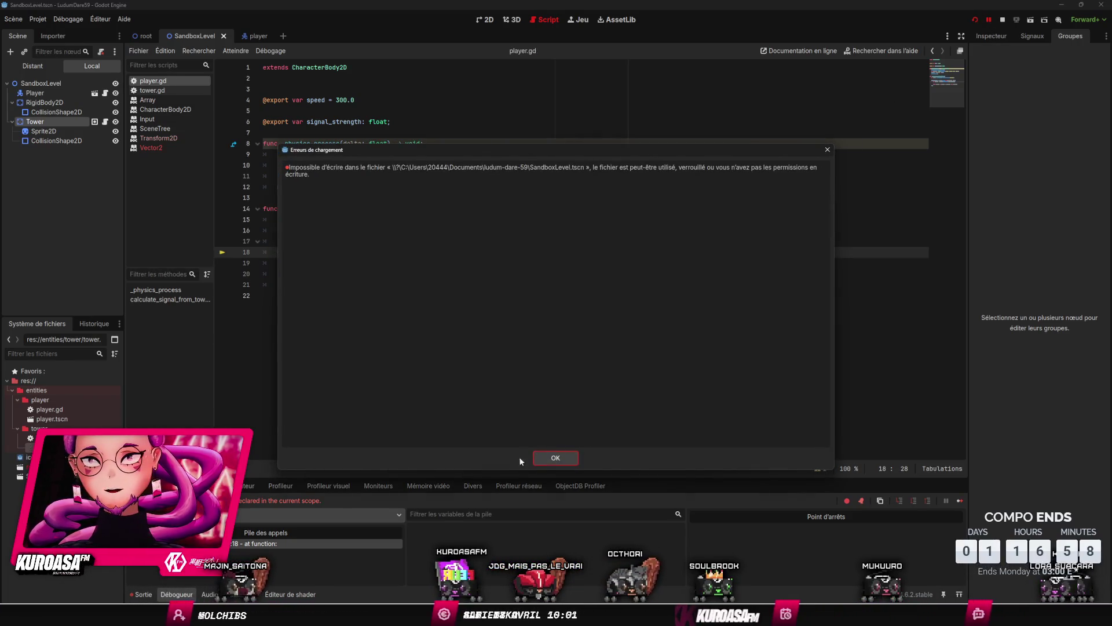
click(548, 457)
click(990, 19)
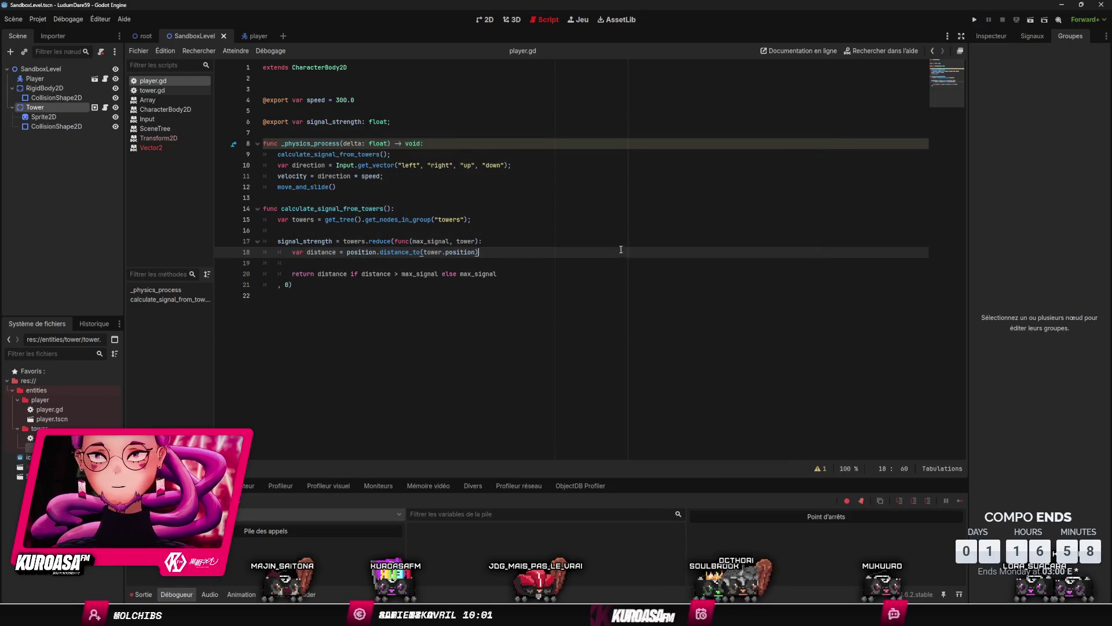
key(F5)
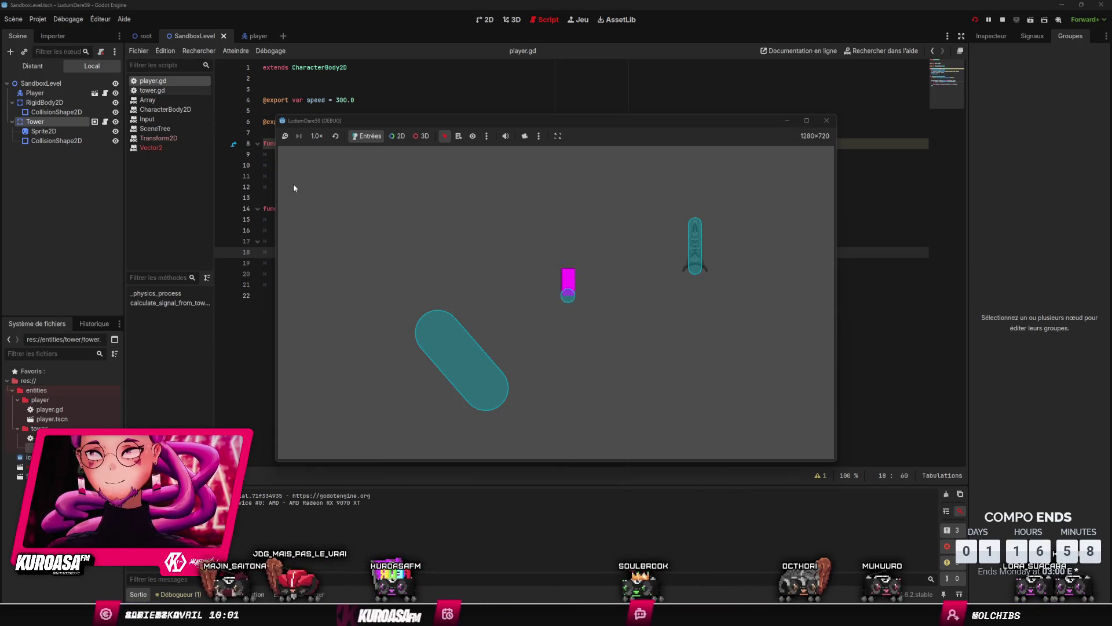
Step: Select the remote Player node so its live properties show in the Inspector
click(67, 63)
click(33, 66)
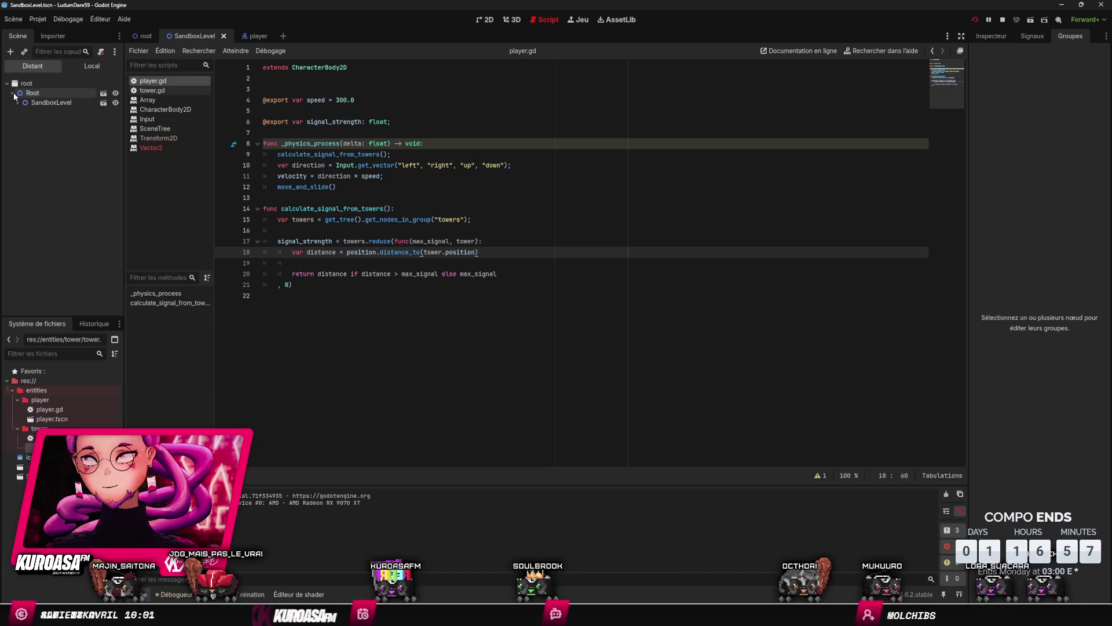
double_click(36, 112)
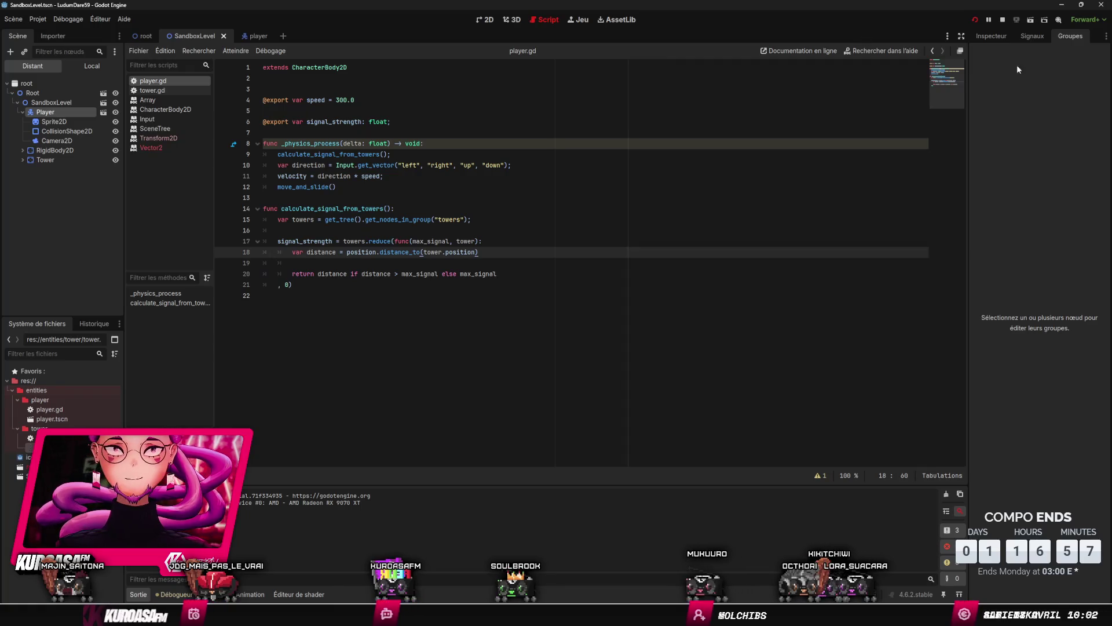
click(994, 37)
key(alt+Tab)
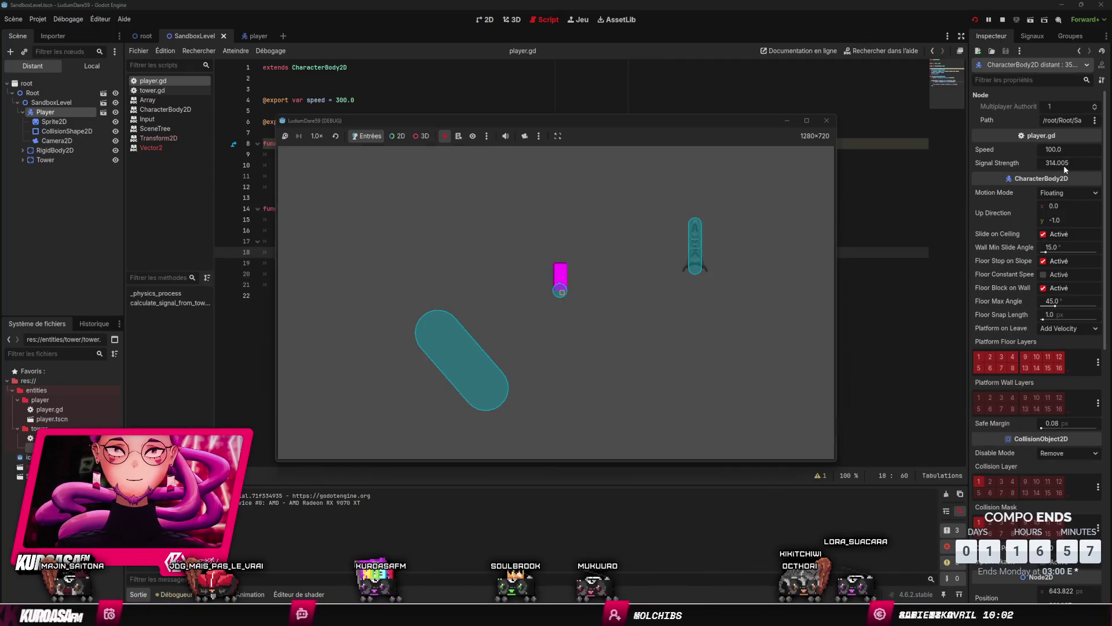
Step: Steer the player toward, past and away from the tower while Signal Strength updates live
key(Left)
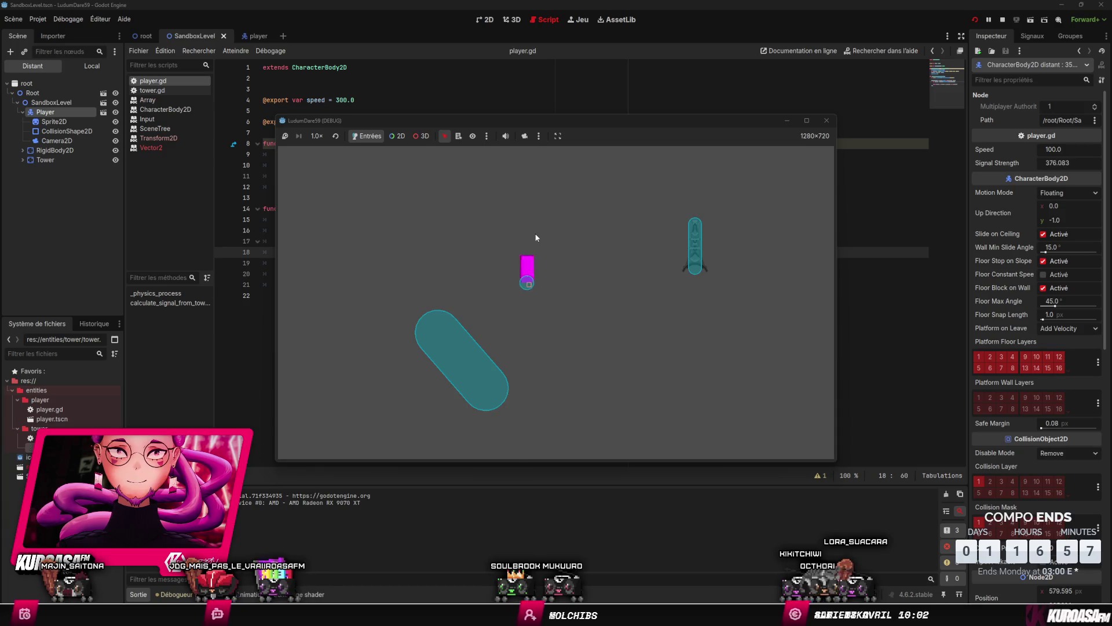
key(Left)
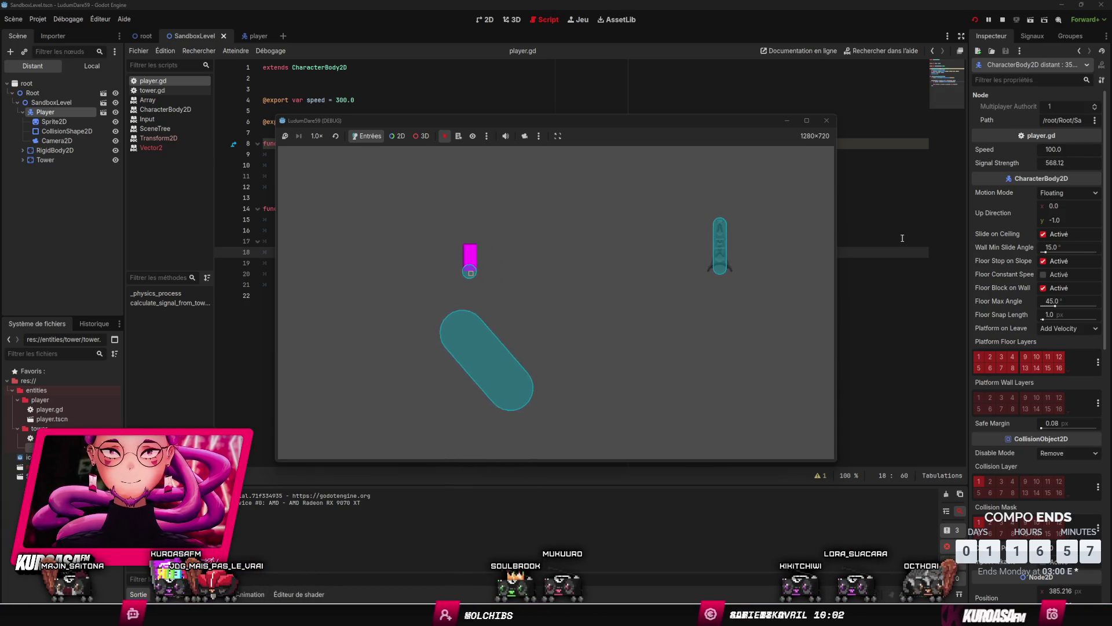
key(Right)
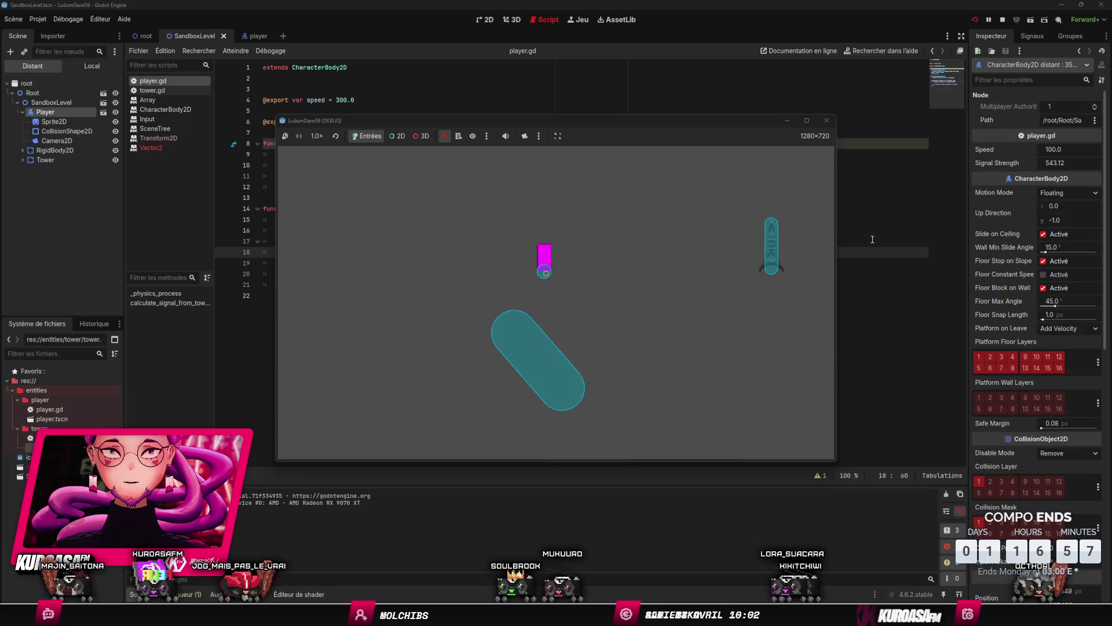
key(Right)
key(Up)
key(Right)
key(Up)
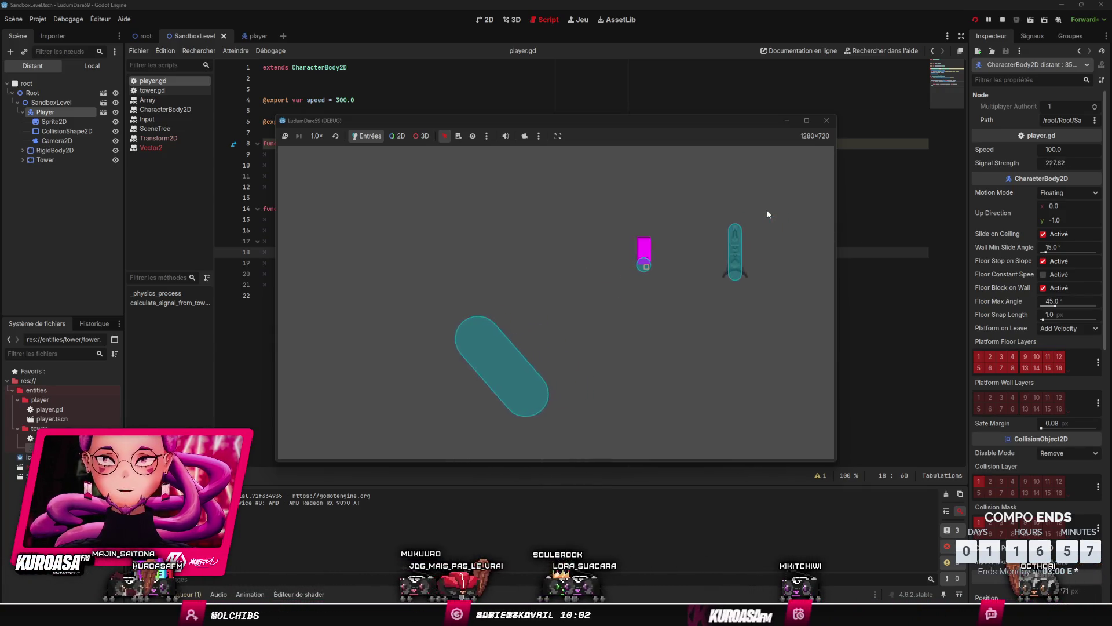
key(Right)
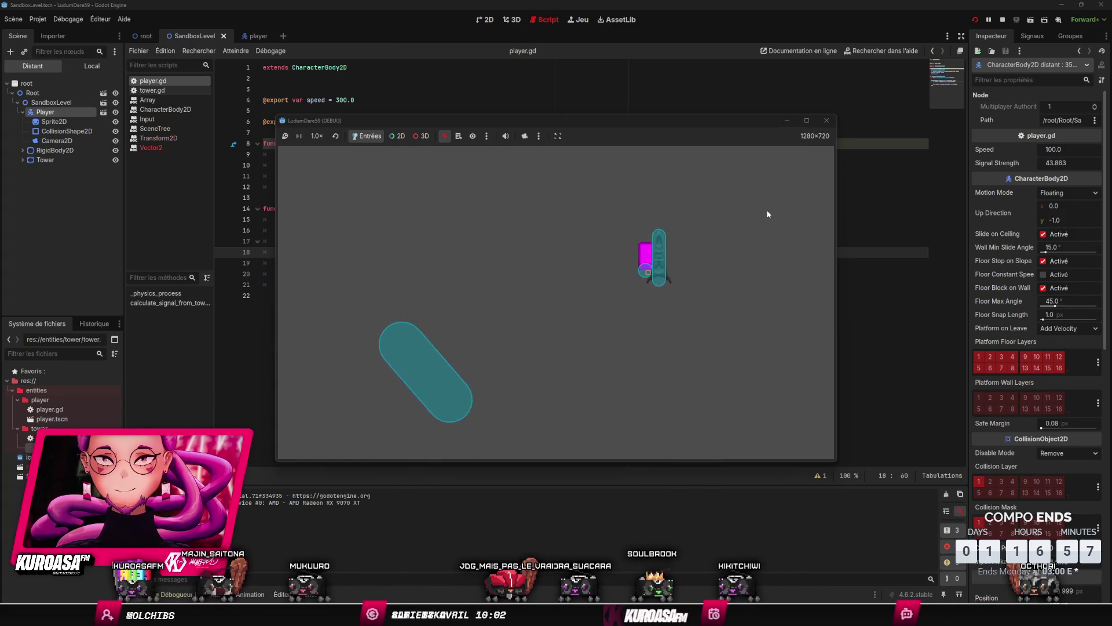
key(Down)
key(Right)
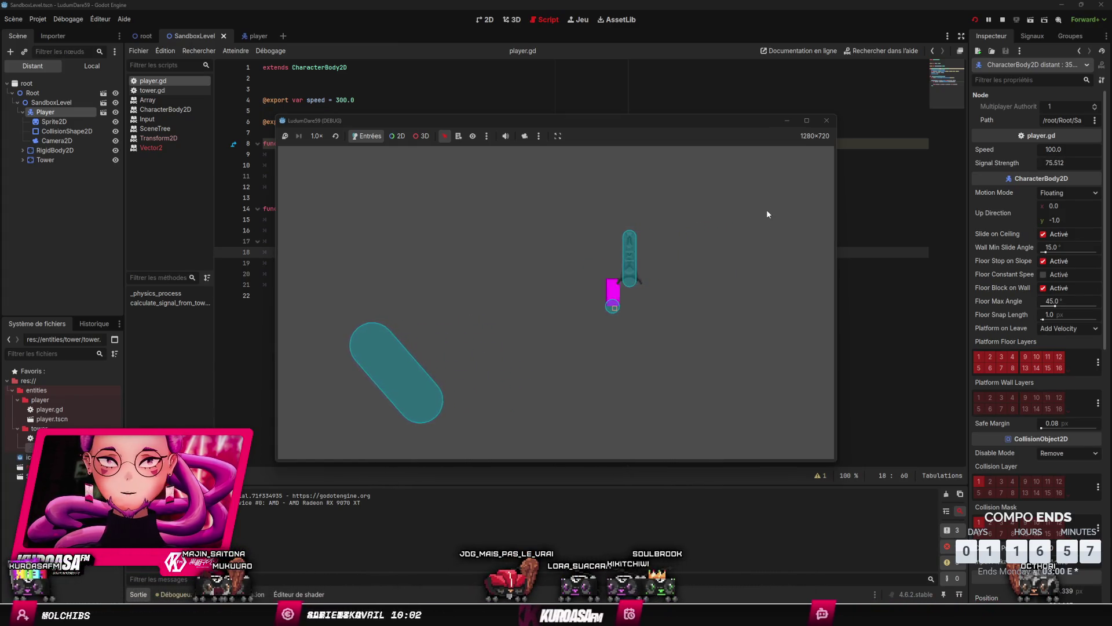
key(Up)
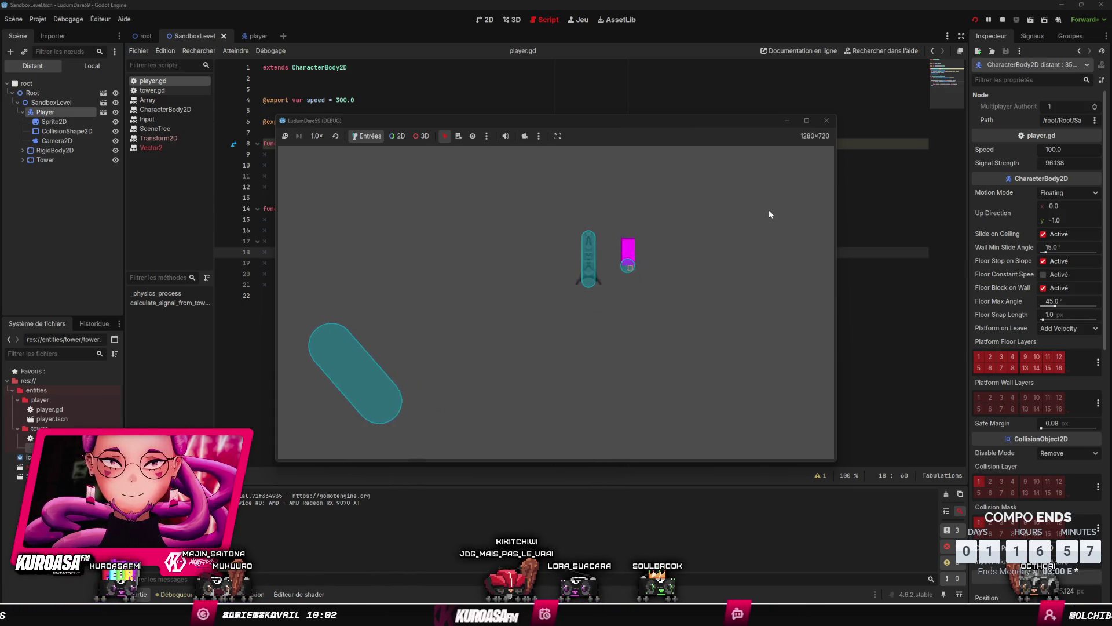
key(Left)
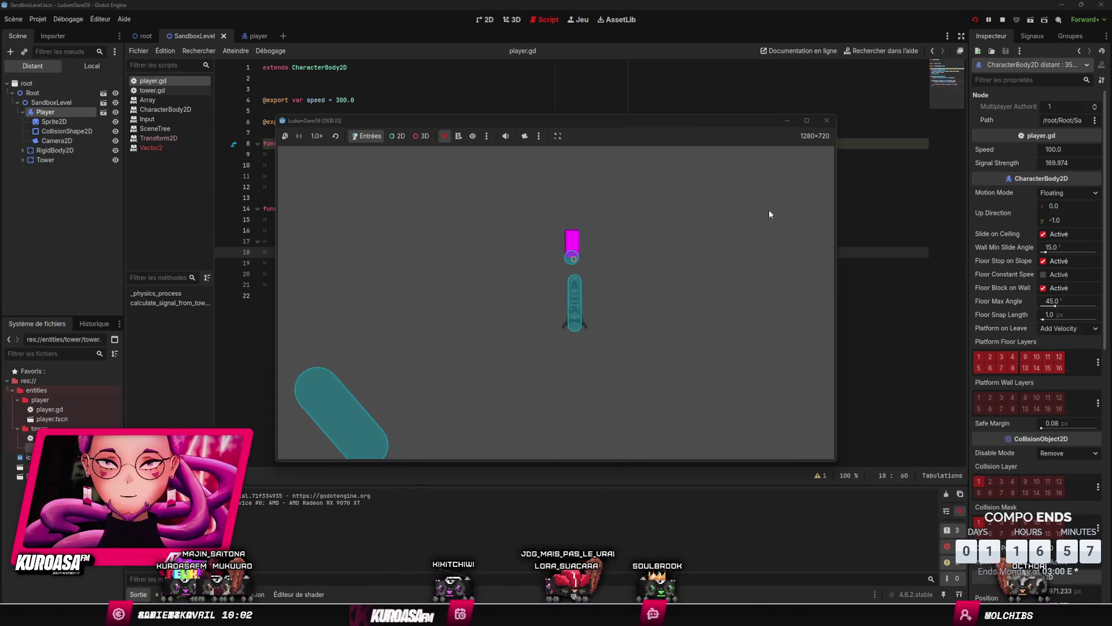
key(Down)
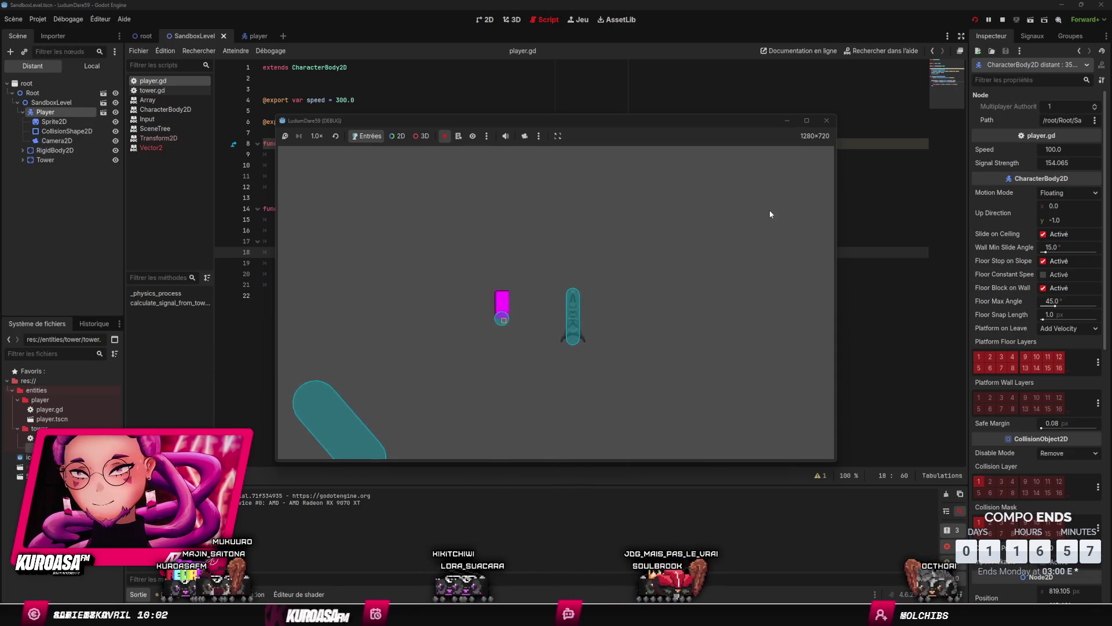
key(Right)
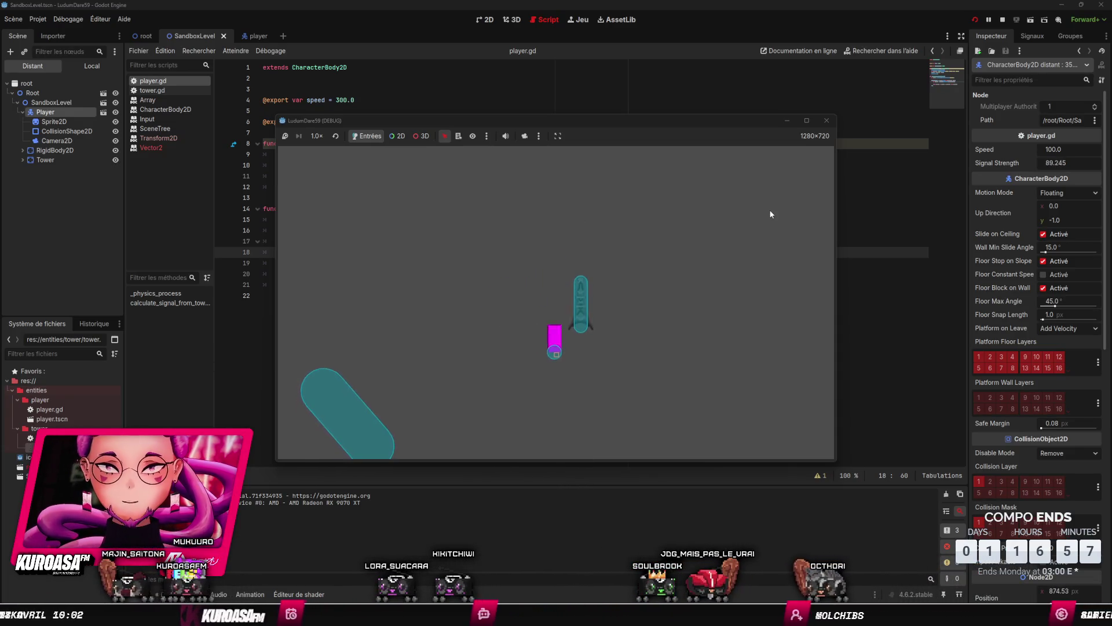
key(Up)
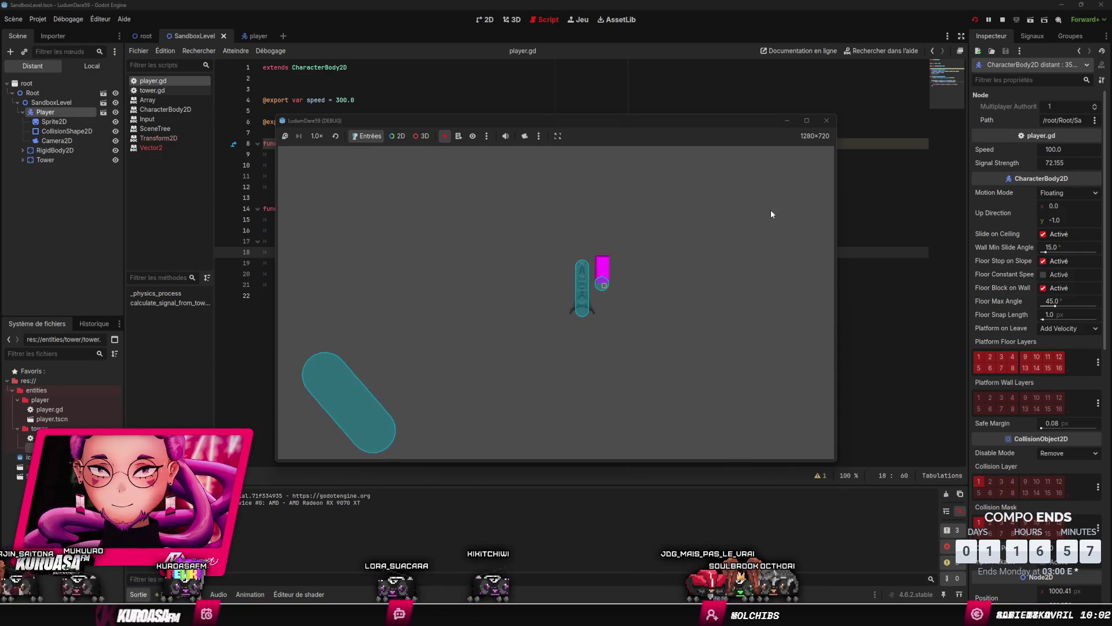
key(Down)
key(Left)
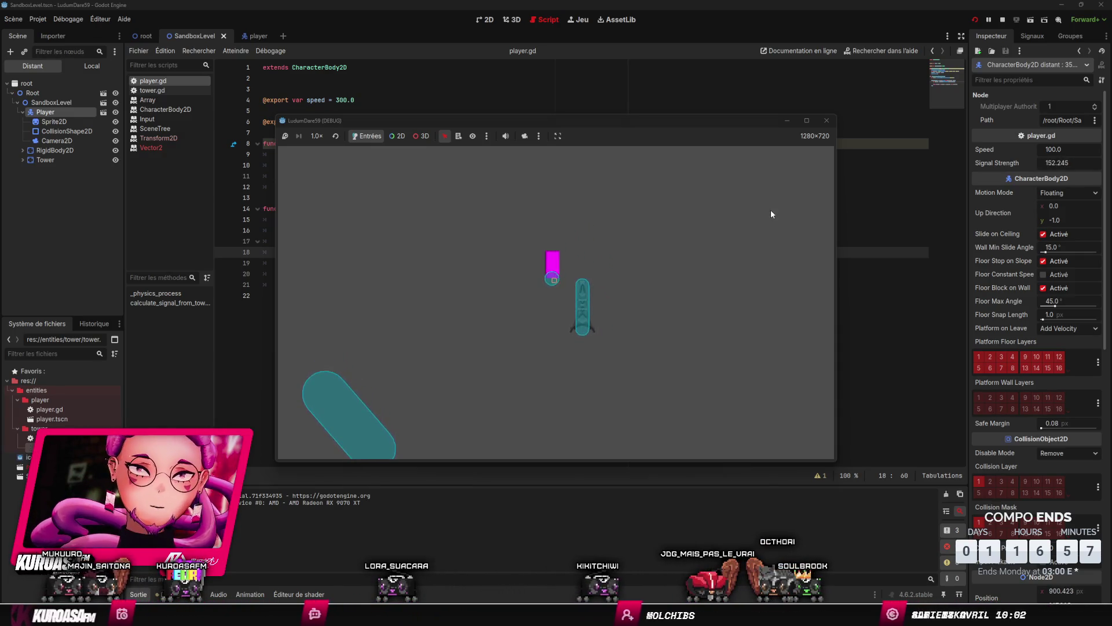
key(Left)
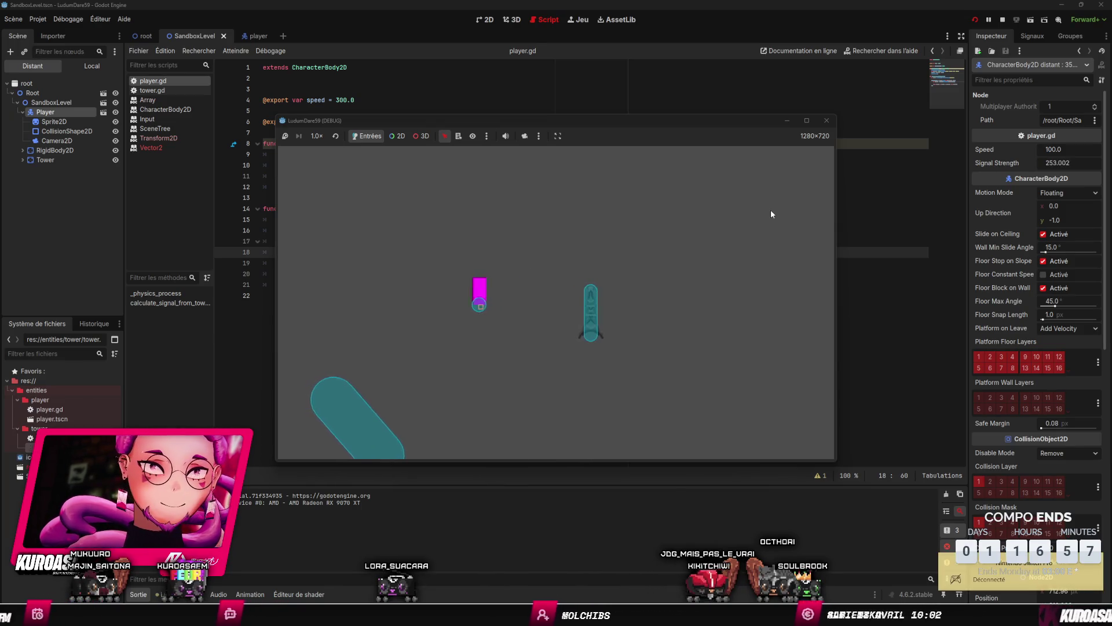
key(Down)
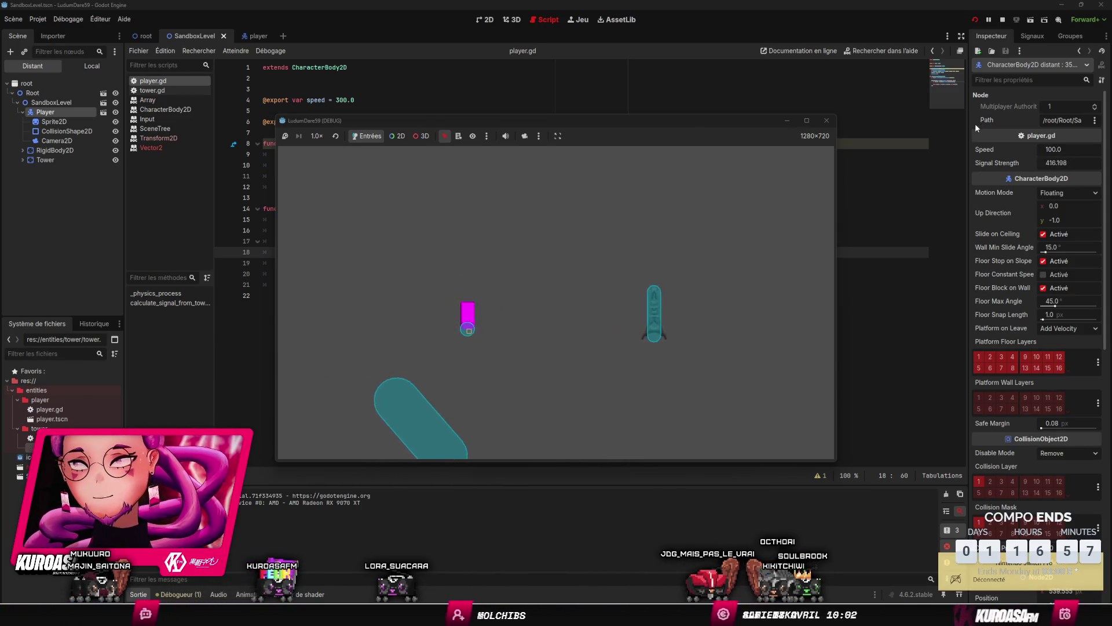
key(Up)
key(Right)
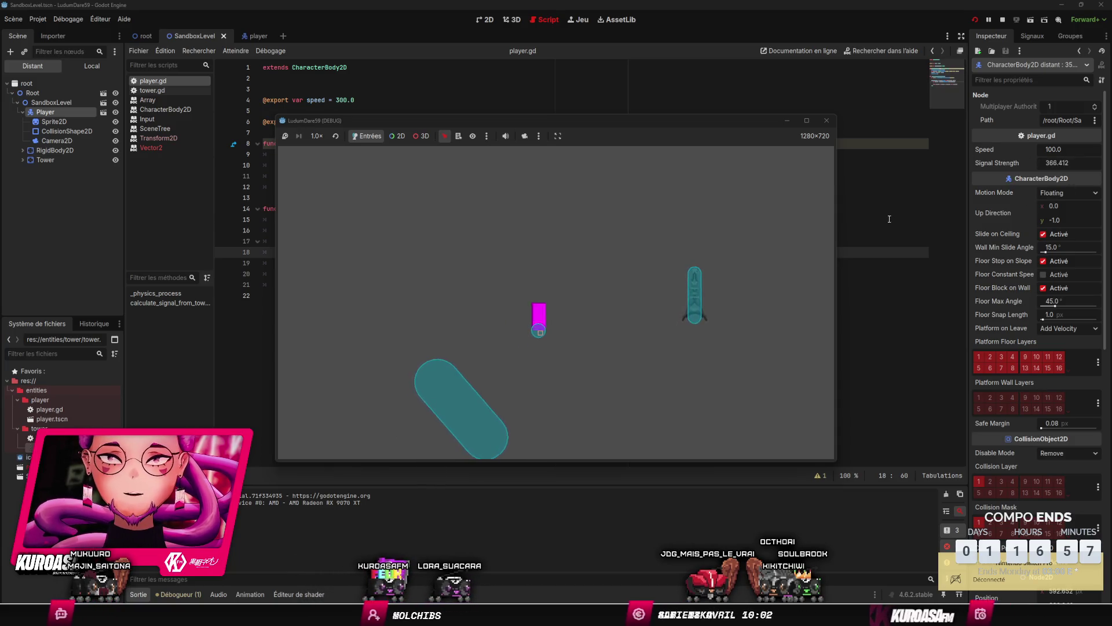
Step: Keep moving the player left, up-left and down-right until Signal Strength reads 413.547
click(763, 204)
key(Left)
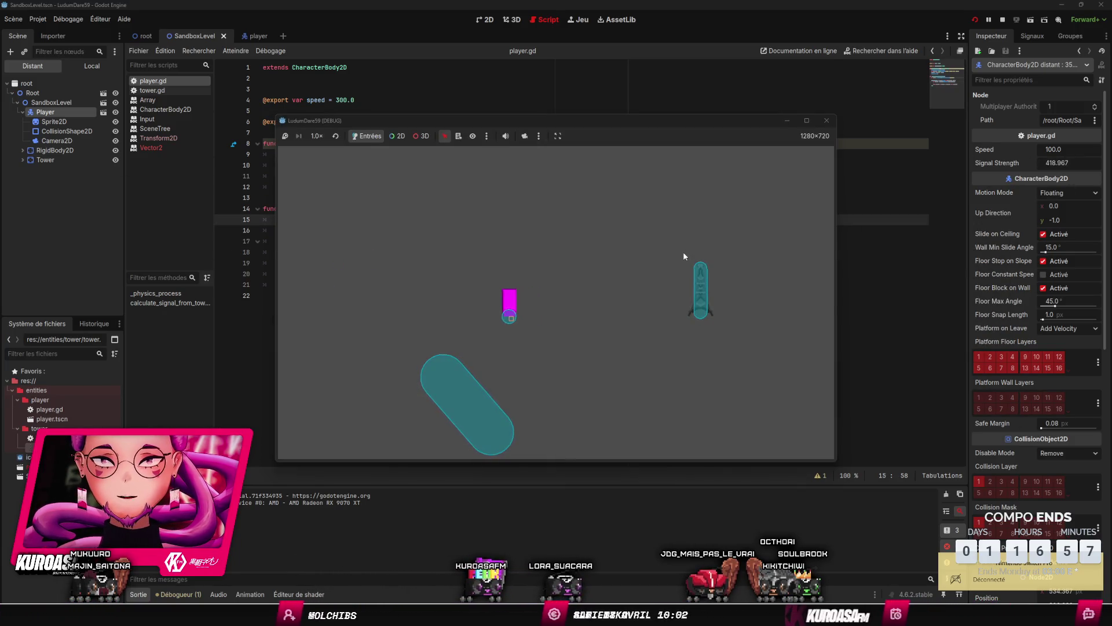
key(Left)
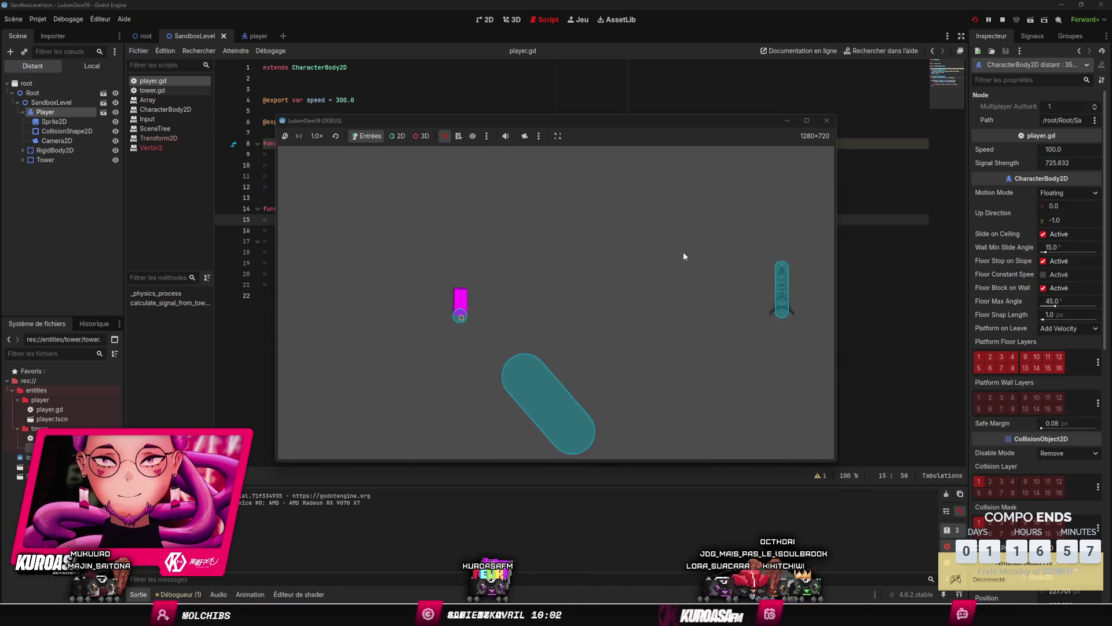
key(Left)
key(Up)
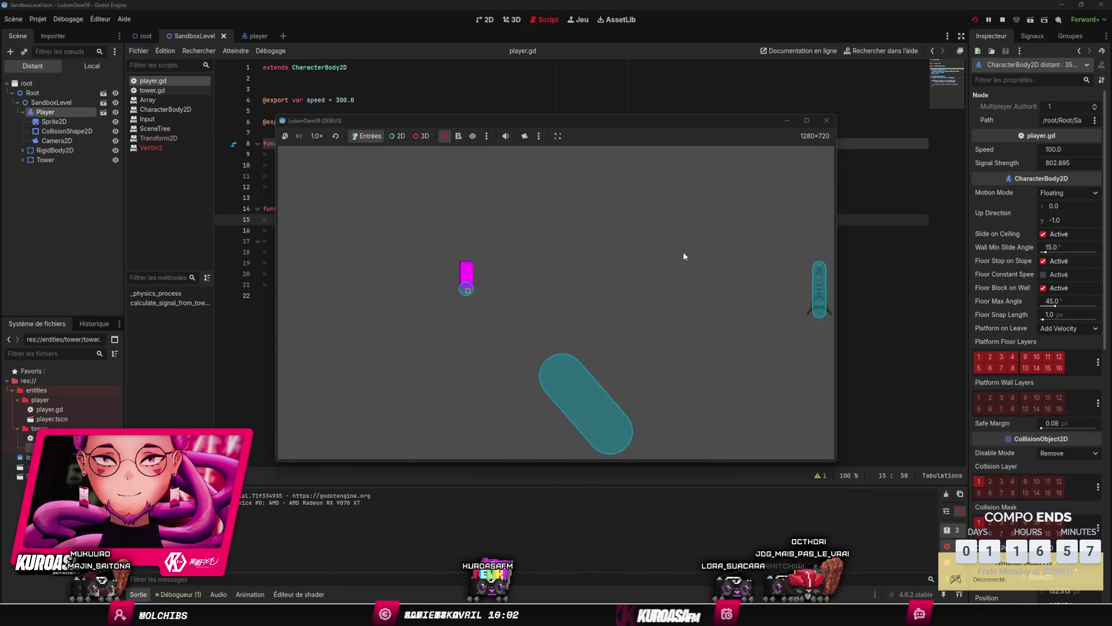
key(Right)
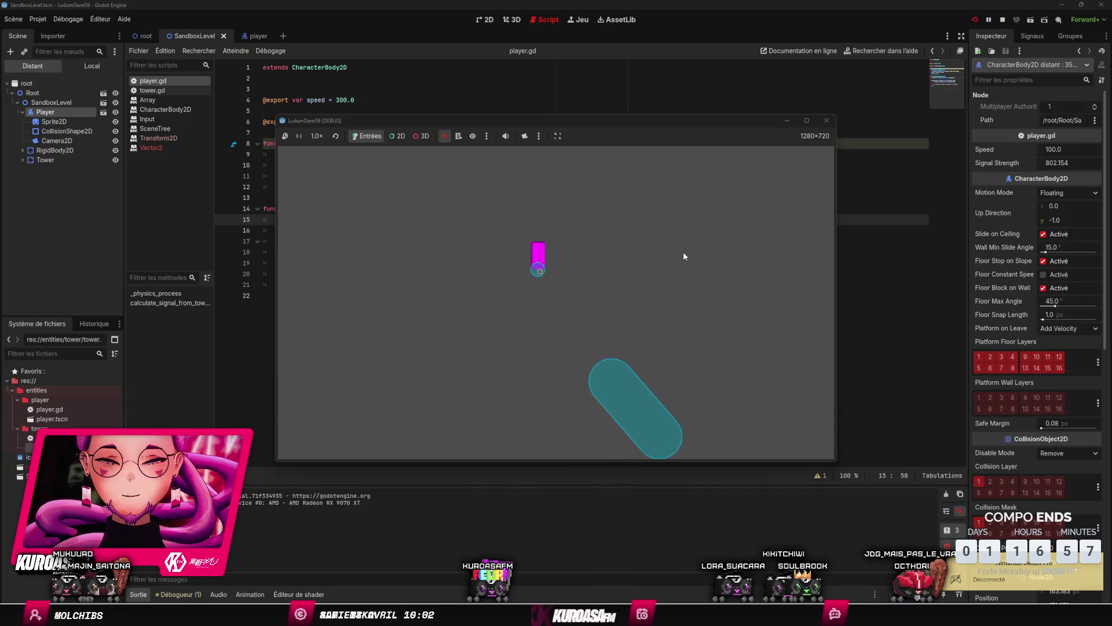
key(Down)
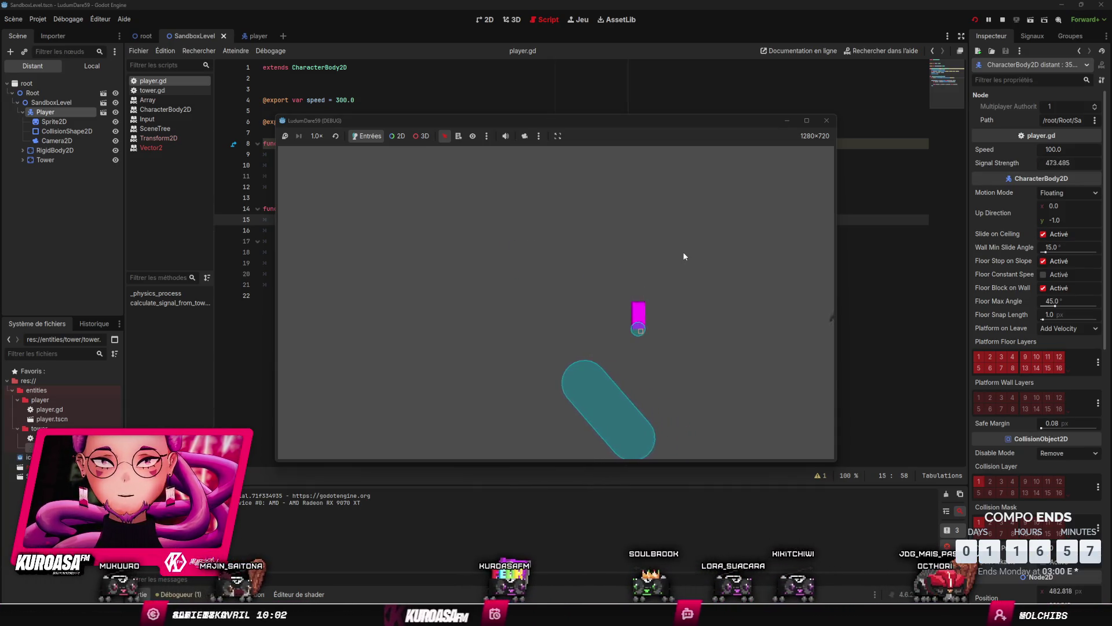
key(Right)
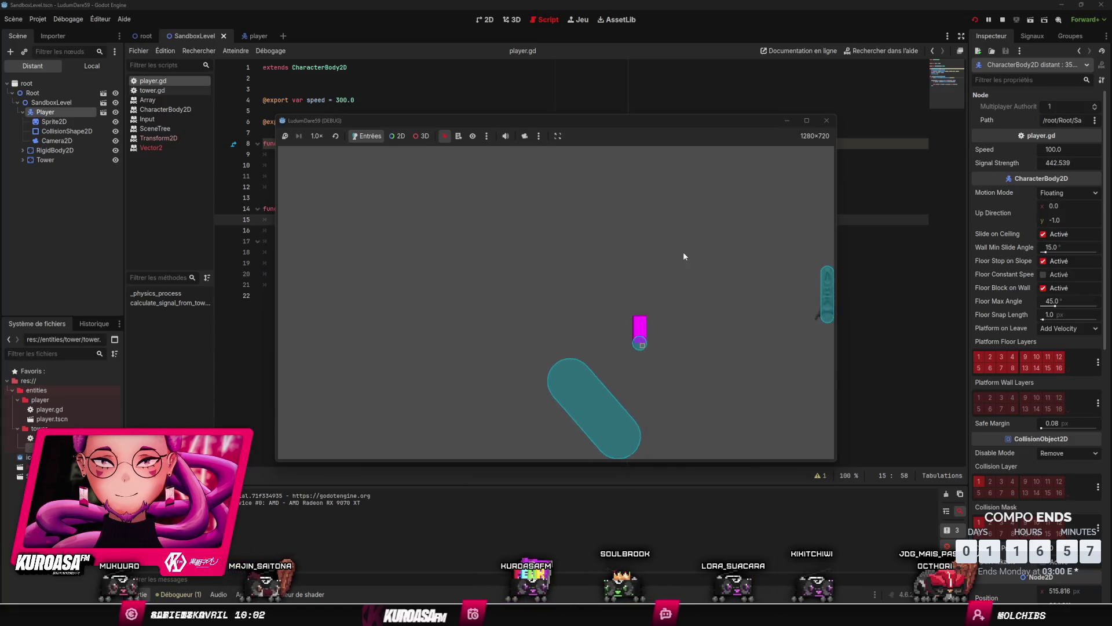
key(Left)
key(Up)
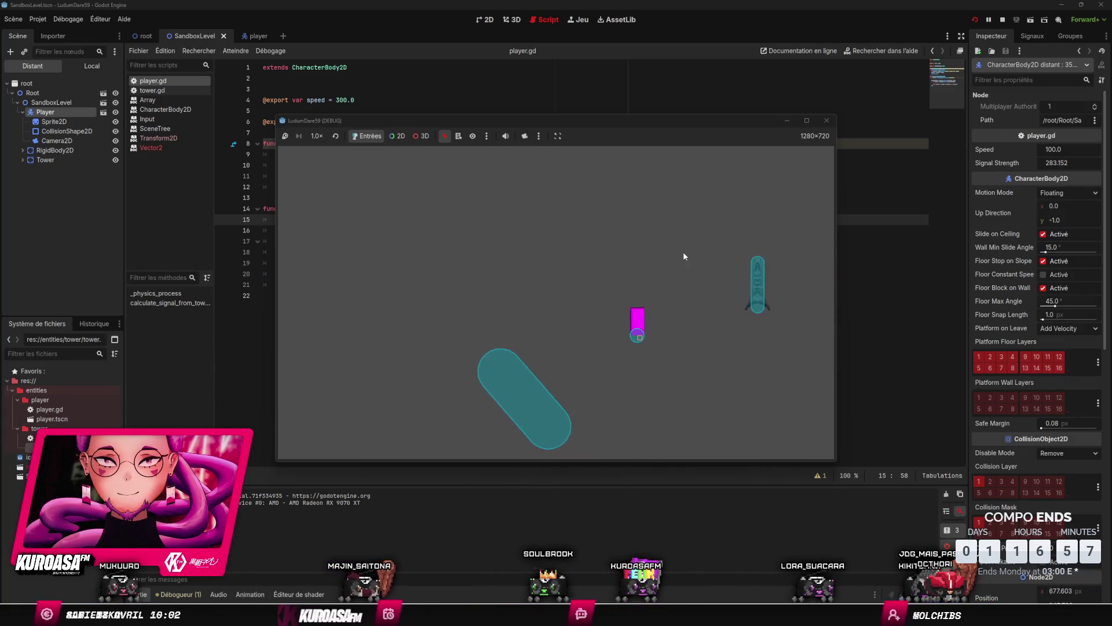
key(Left)
key(Up)
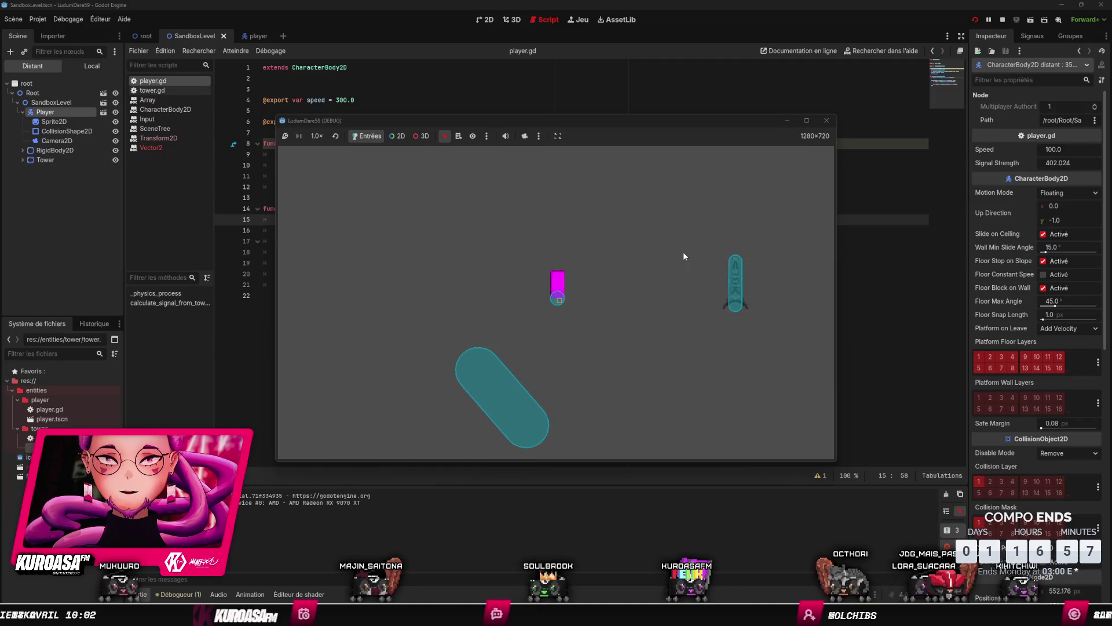
key(Left)
key(Up)
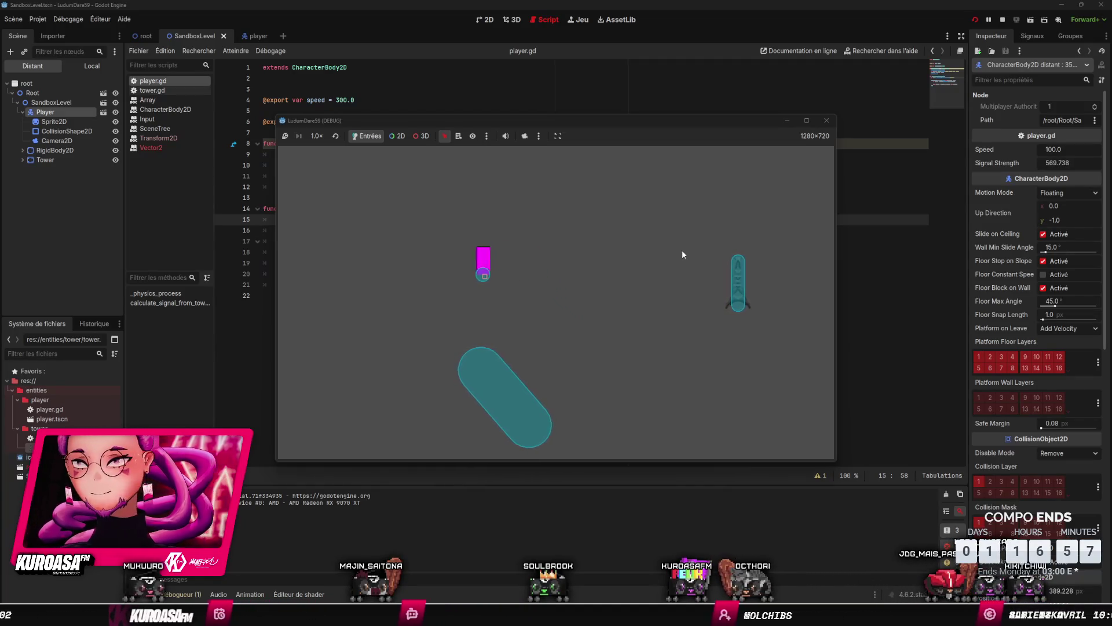
key(Right)
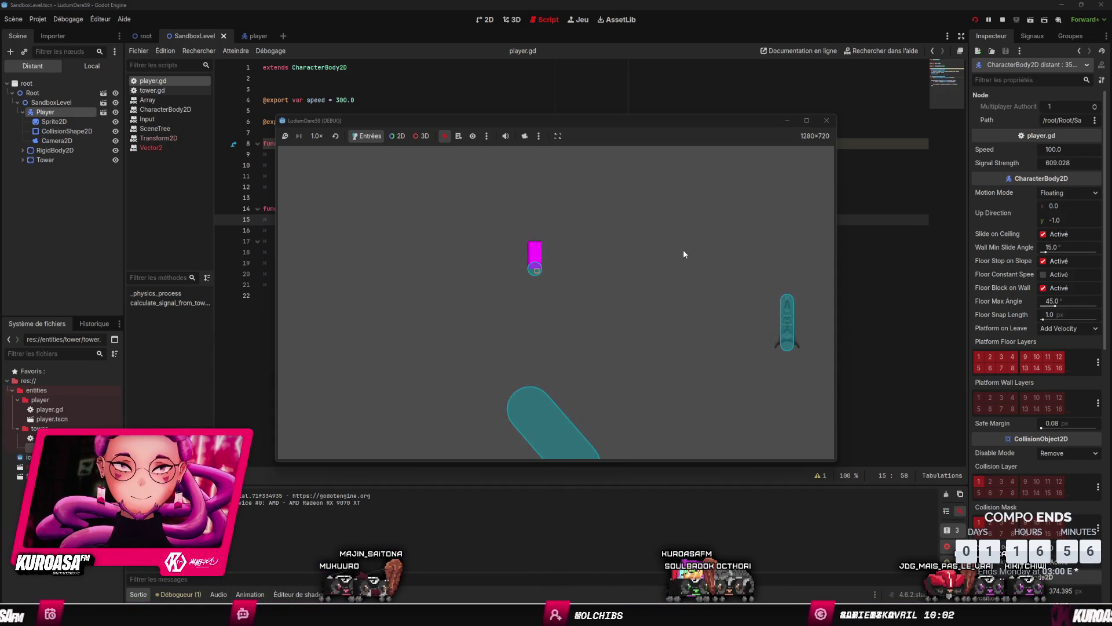
key(Right)
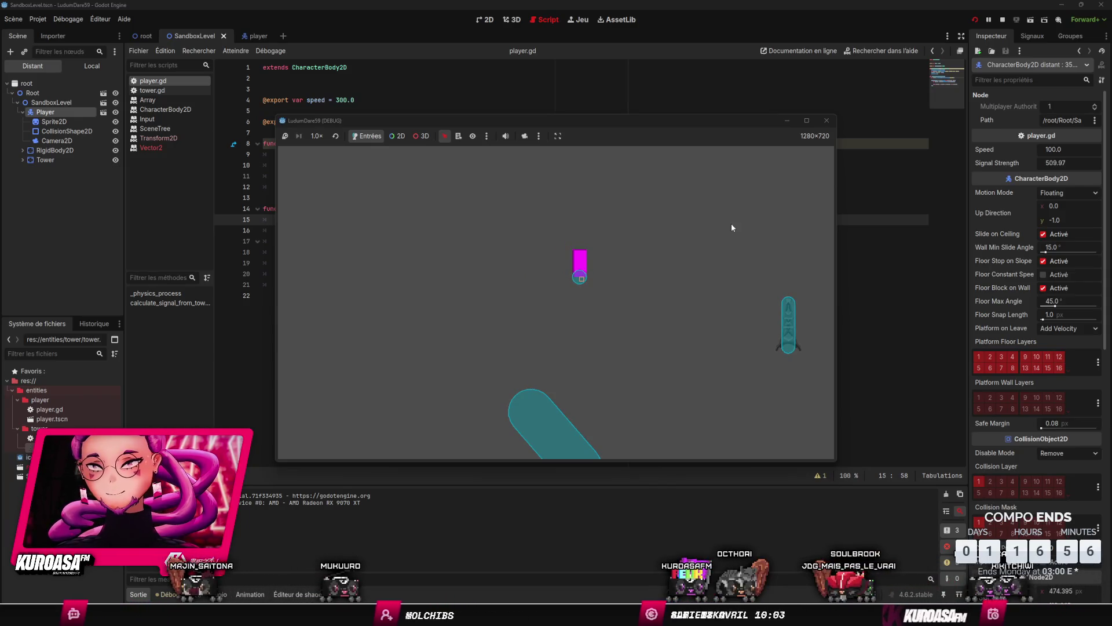
key(Down)
key(Right)
key(Down)
key(Right)
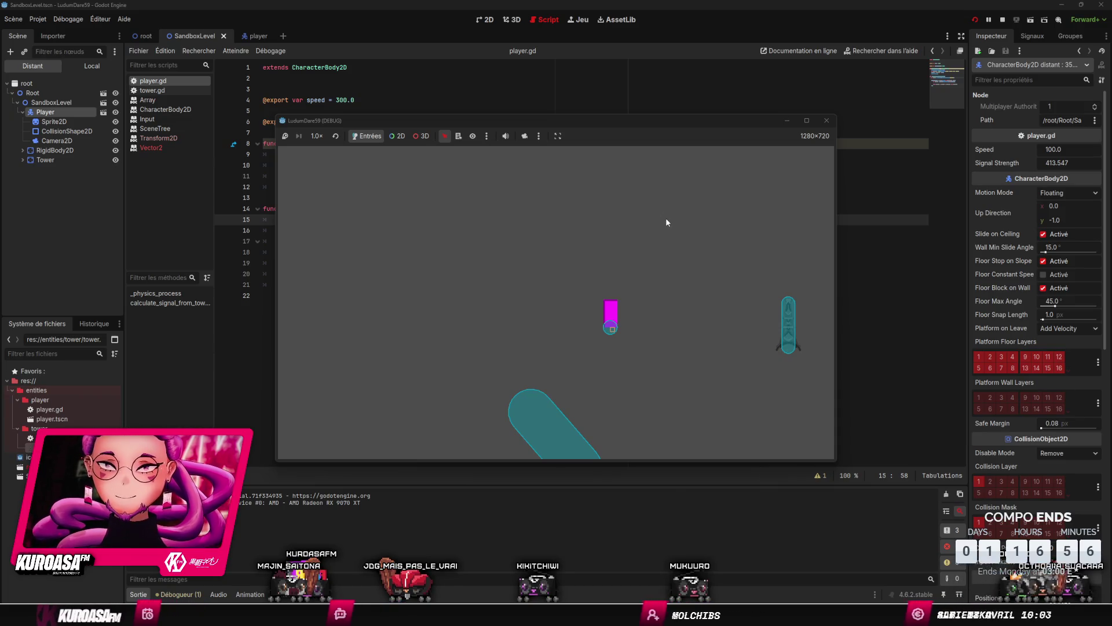
Step: Move the player right toward the tower, then left away from it
key(Right)
key(Right)
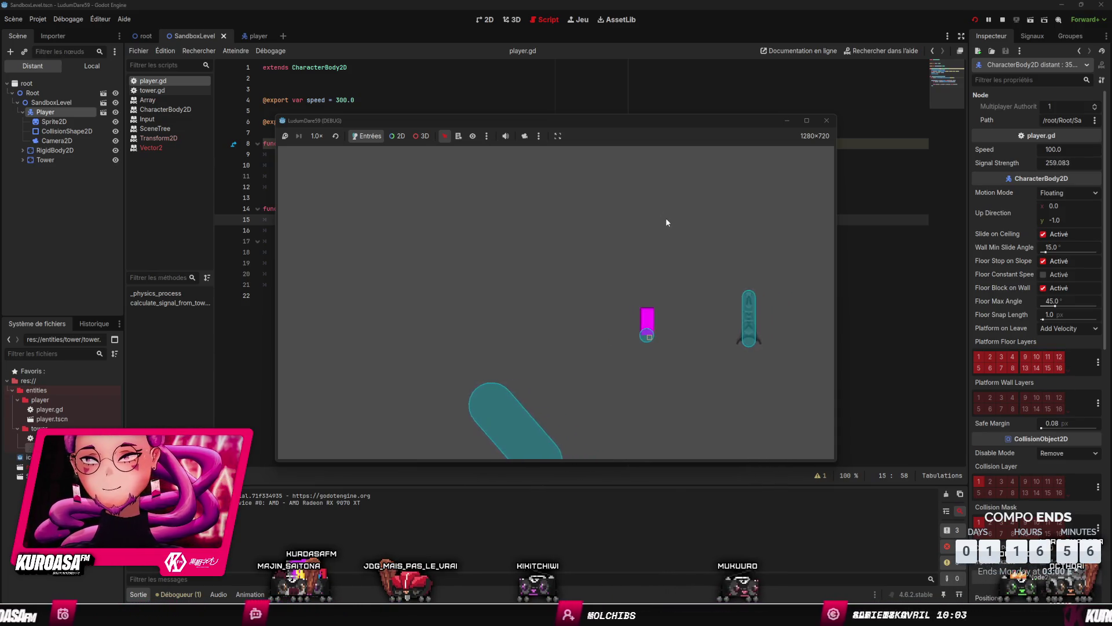
key(Right)
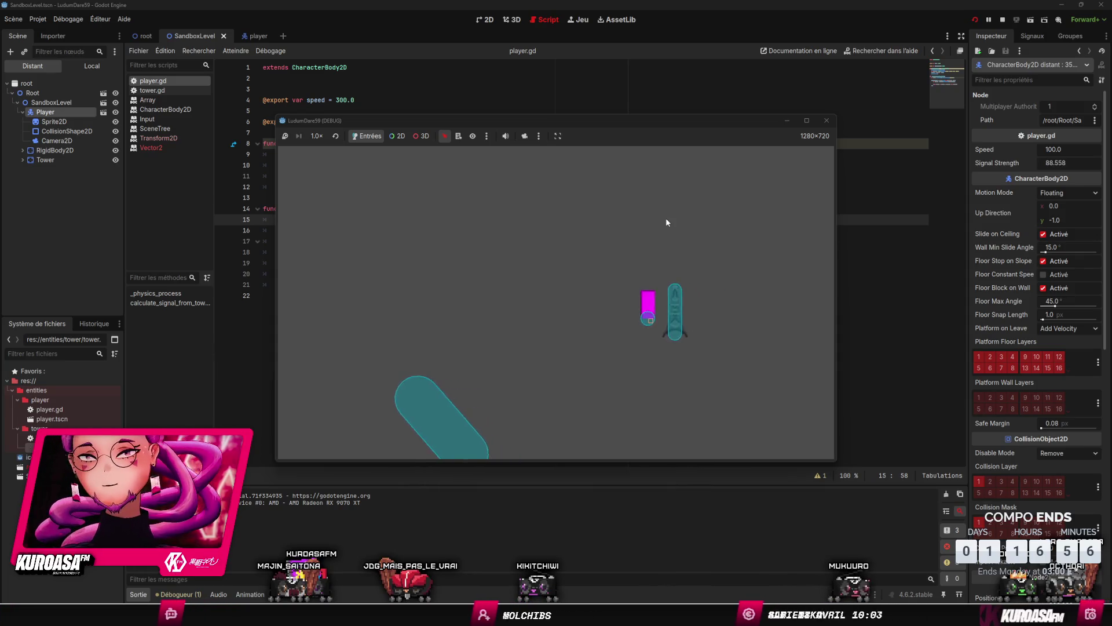
key(Left)
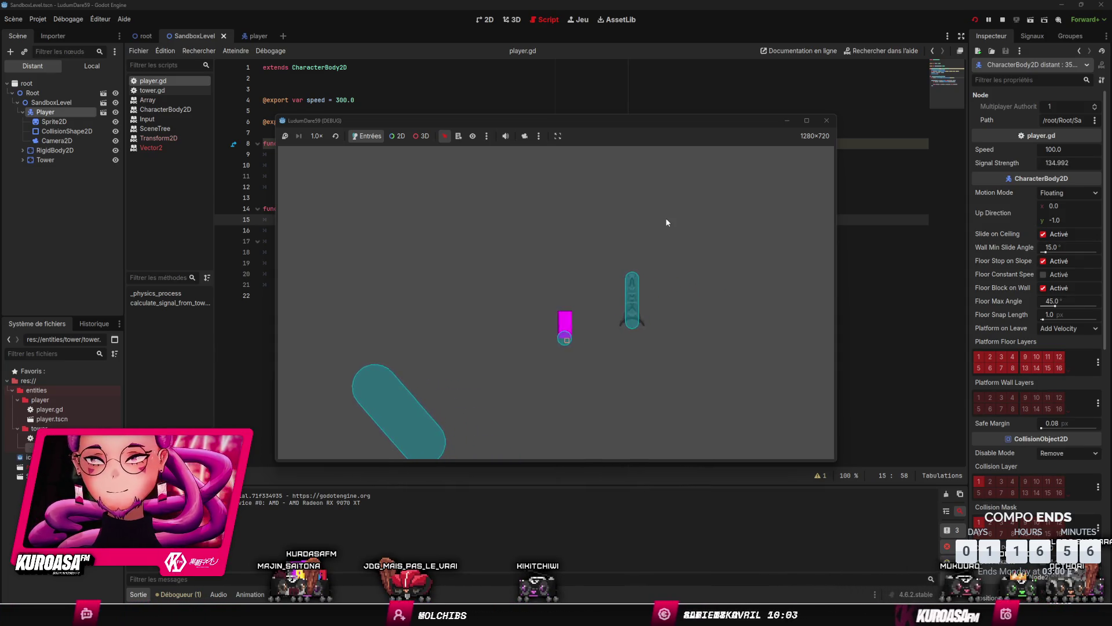
key(Left)
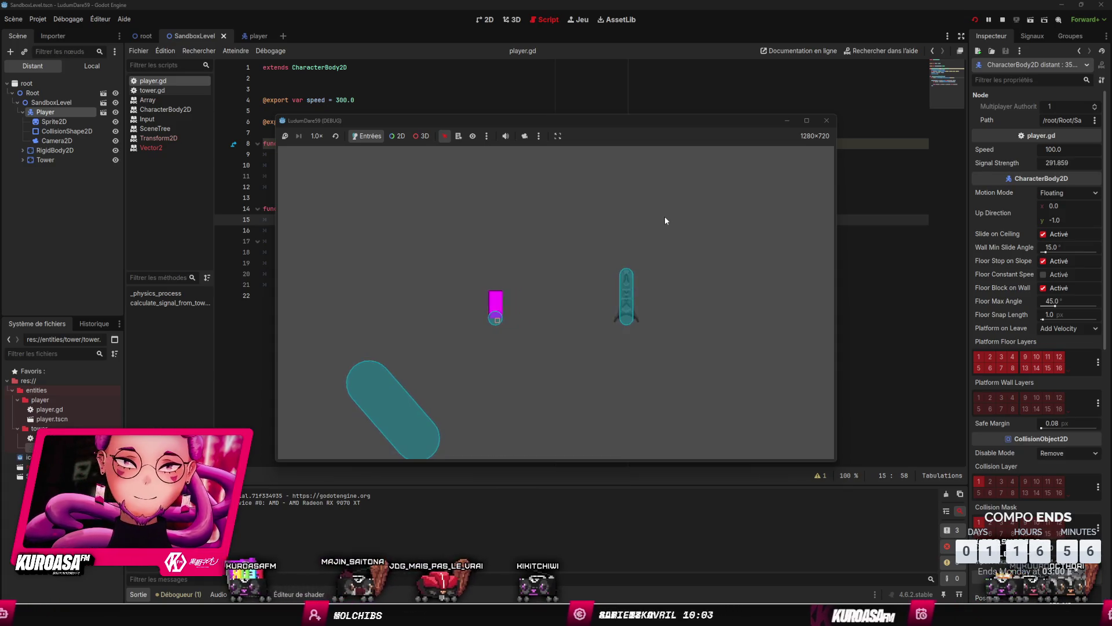
key(Left)
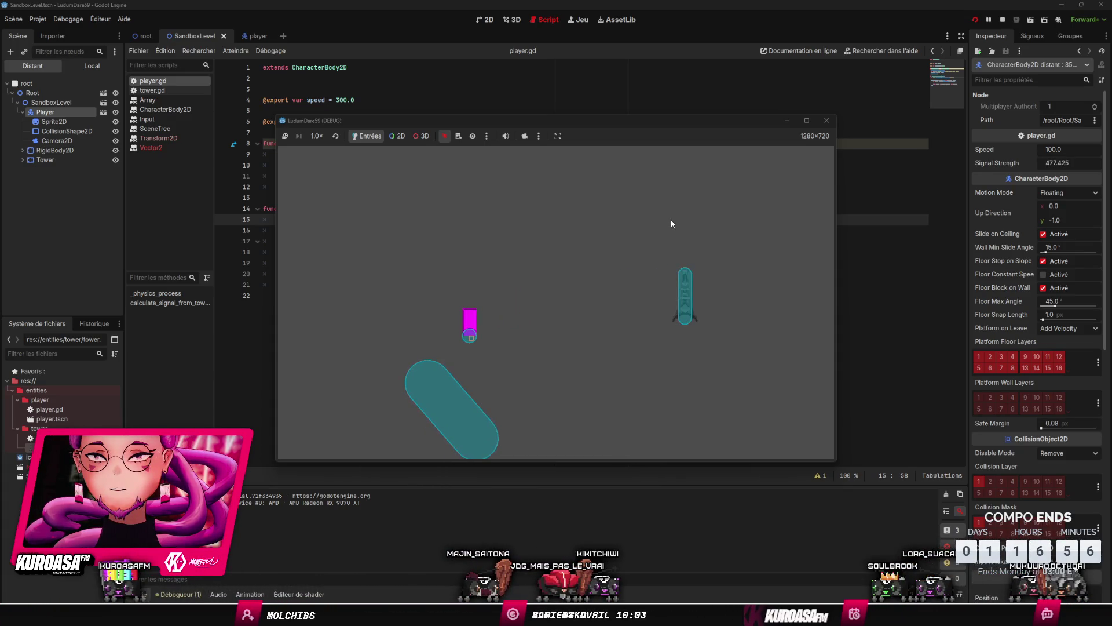
key(Left)
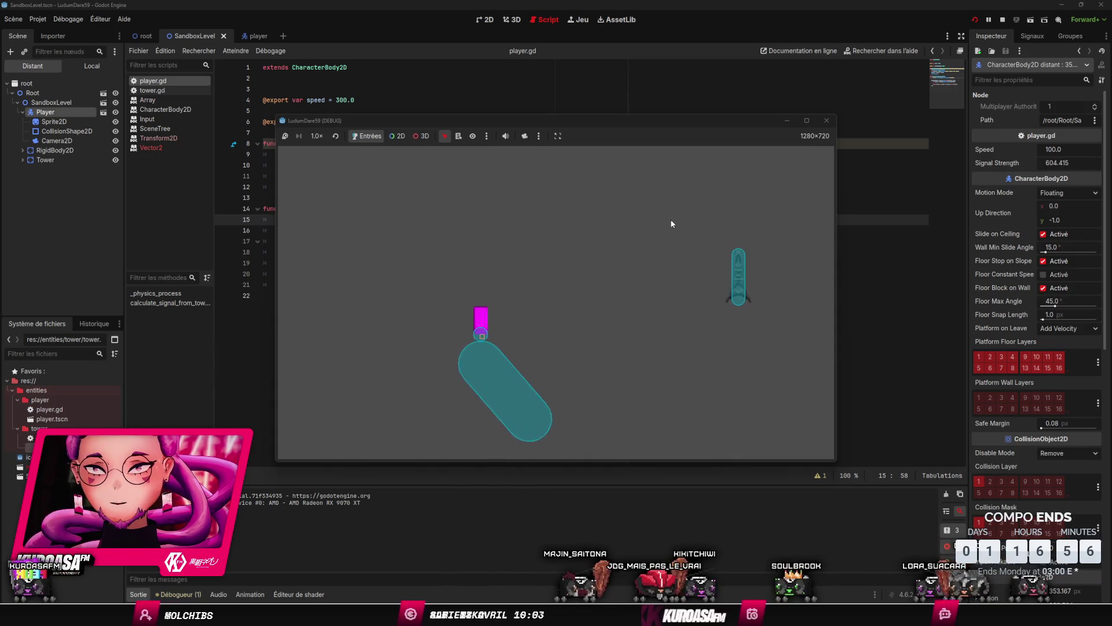
Step: Steer the player up-left and up-right, nudge it down, then stop the running game
key(Up)
key(Left)
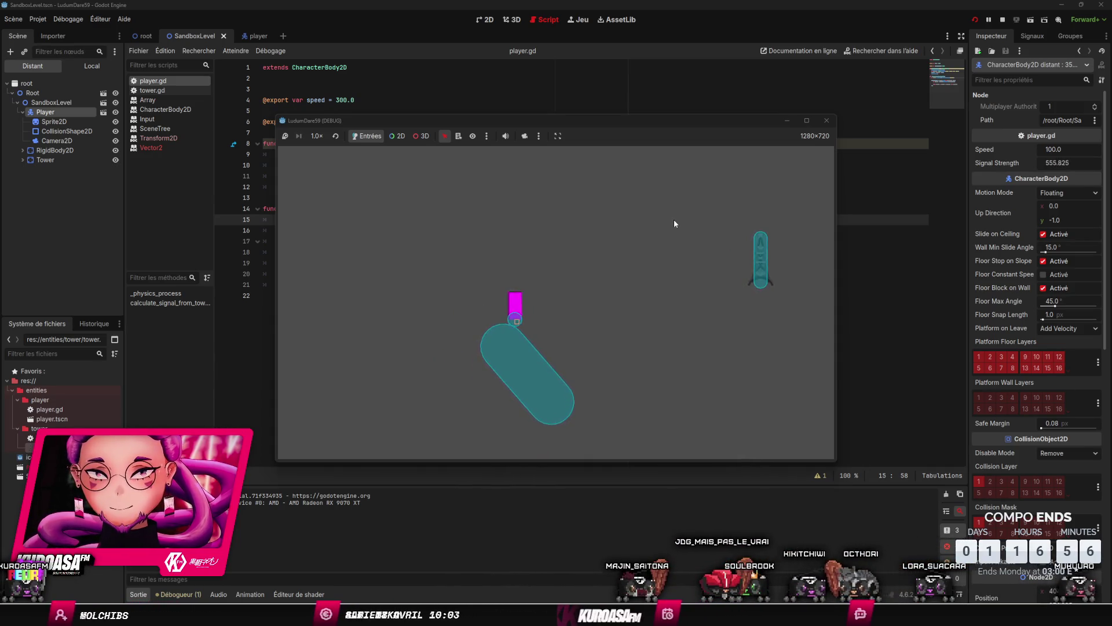
key(Up)
key(Right)
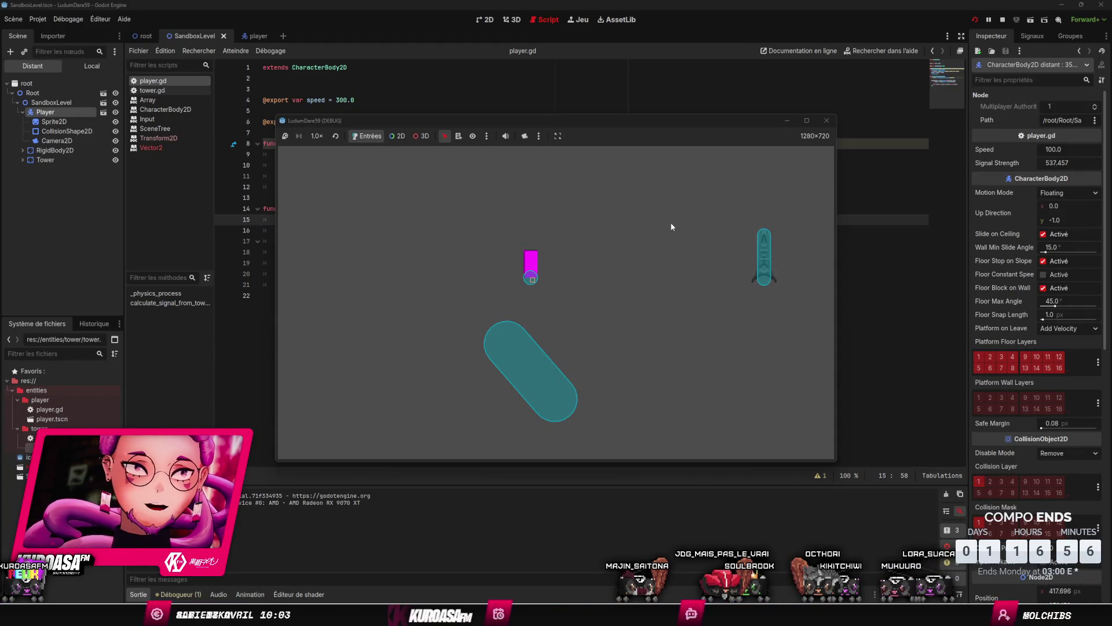
key(Down)
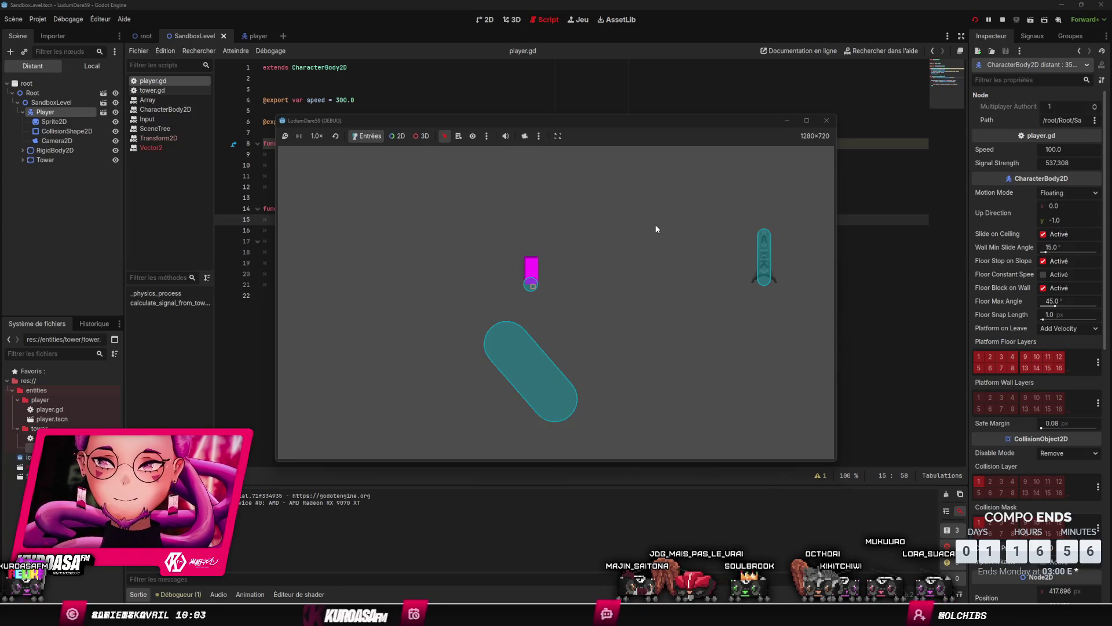
click(826, 121)
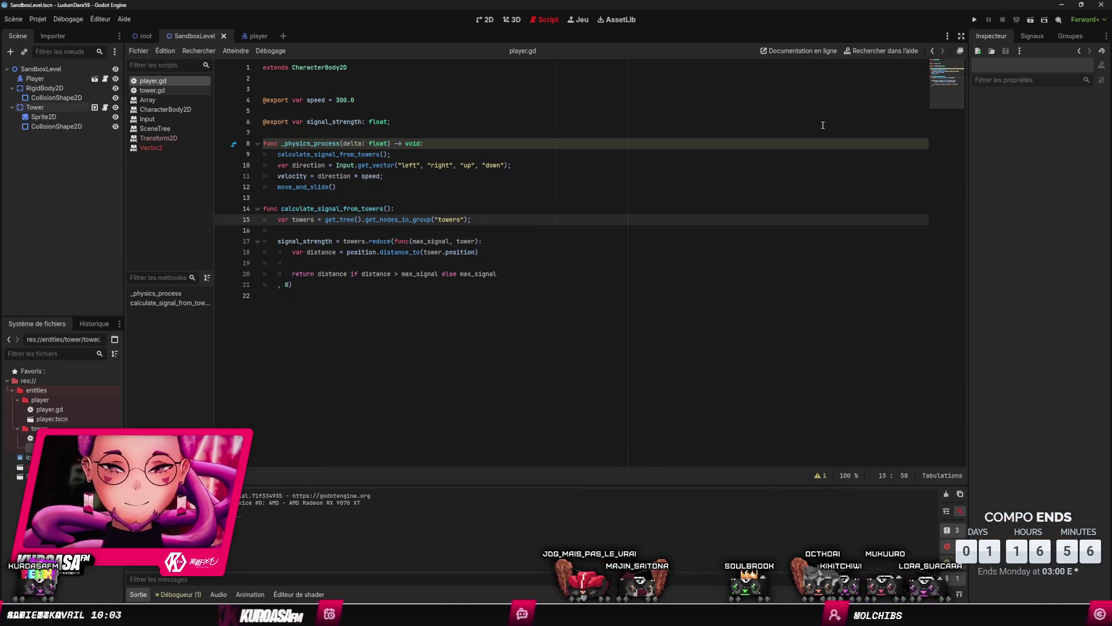